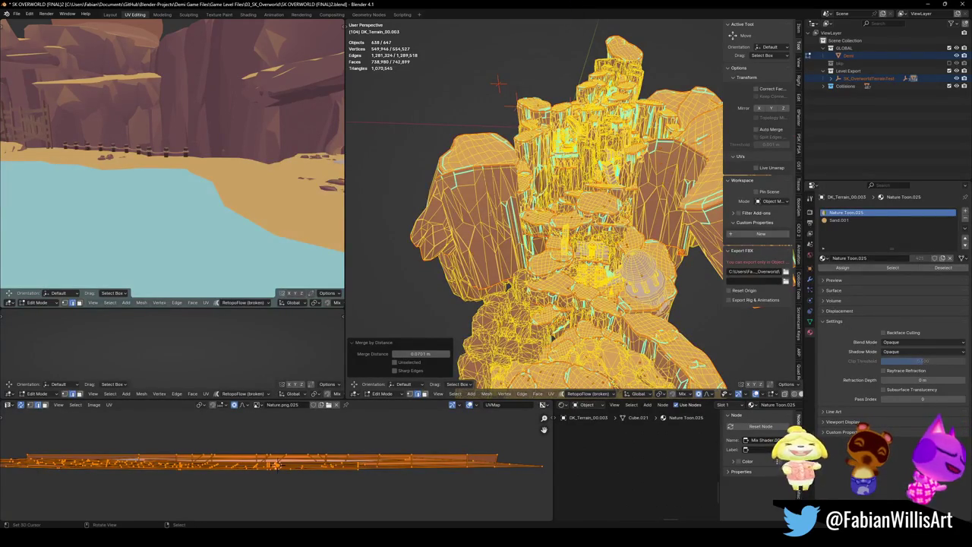
- Zoom in on the cliff wall and set the terrain's merge distance to 1 m
{"action": "scroll", "coordinate": [562, 251], "scroll_direction": "up", "scroll_amount": 2}
{"action": "scroll", "coordinate": [562, 251], "scroll_direction": "up", "scroll_amount": 3}
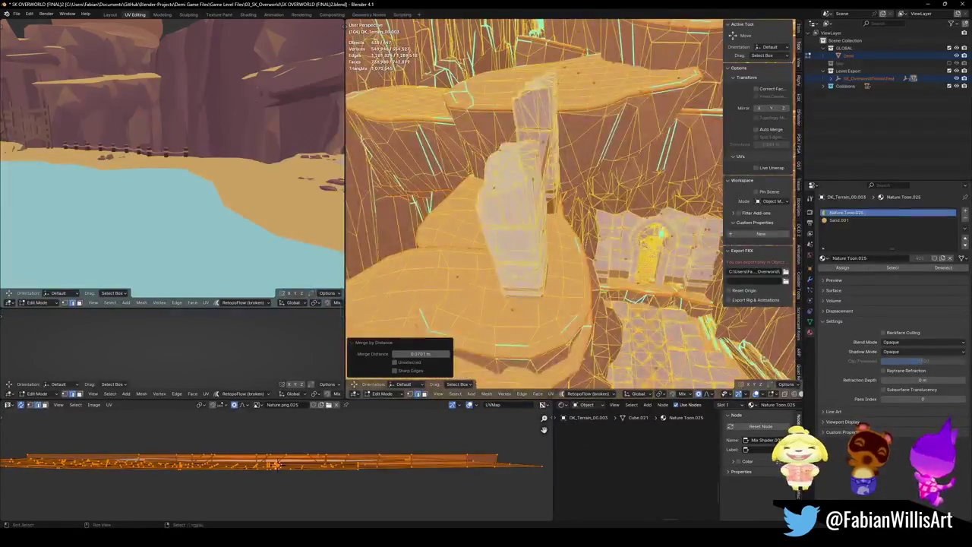
{"action": "scroll", "coordinate": [563, 251], "scroll_direction": "up", "scroll_amount": 3}
{"action": "middle_click_drag", "start_coordinate": [562, 251], "coordinate": [578, 190]}
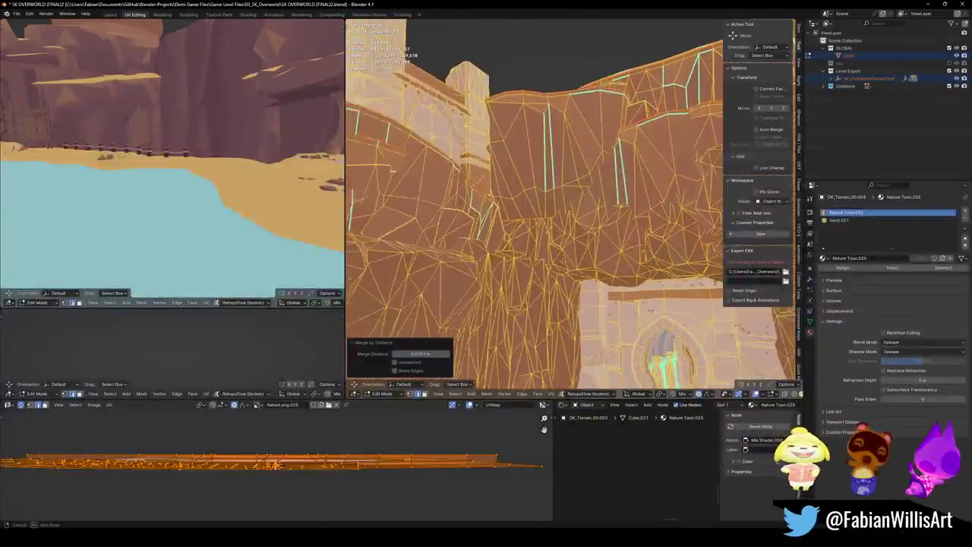
{"action": "scroll", "coordinate": [562, 245], "scroll_direction": "up", "scroll_amount": 2}
{"action": "scroll", "coordinate": [563, 244], "scroll_direction": "up", "scroll_amount": 2}
{"action": "scroll", "coordinate": [562, 245], "scroll_direction": "up", "scroll_amount": 2}
{"action": "scroll", "coordinate": [562, 245], "scroll_direction": "up", "scroll_amount": 2}
{"action": "mouse_move", "coordinate": [562, 245]}
{"action": "middle_mouse_down"}
{"action": "mouse_move", "coordinate": [562, 225]}
{"action": "mouse_move", "coordinate": [547, 236]}
{"action": "middle_mouse_up"}
{"action": "scroll", "coordinate": [562, 225], "scroll_direction": "up", "scroll_amount": 2}
{"action": "scroll", "coordinate": [562, 225], "scroll_direction": "up", "scroll_amount": 2}
{"action": "scroll", "coordinate": [563, 225], "scroll_direction": "up", "scroll_amount": 1}
{"action": "scroll", "coordinate": [562, 225], "scroll_direction": "down", "scroll_amount": 5}
{"action": "left_click", "coordinate": [453, 353]}
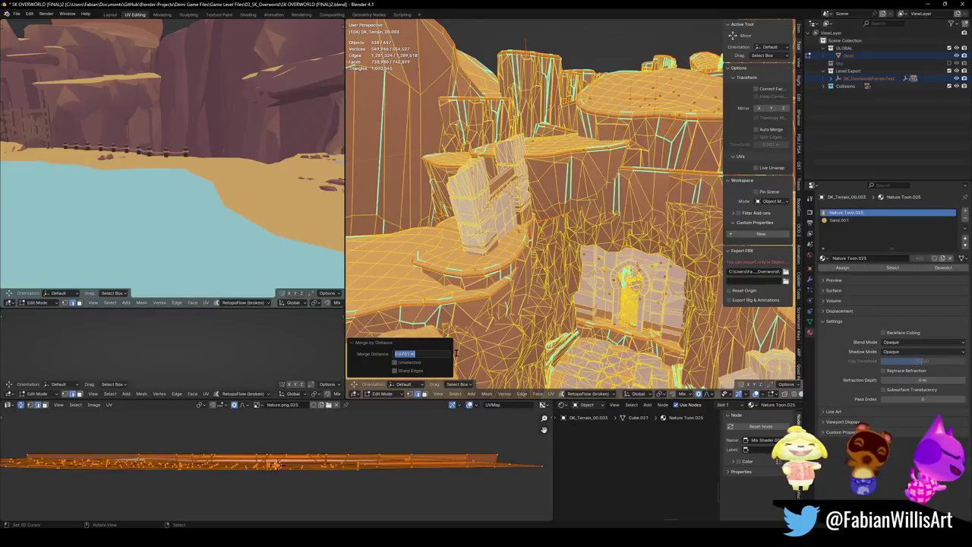
{"action": "type", "text": "1"}
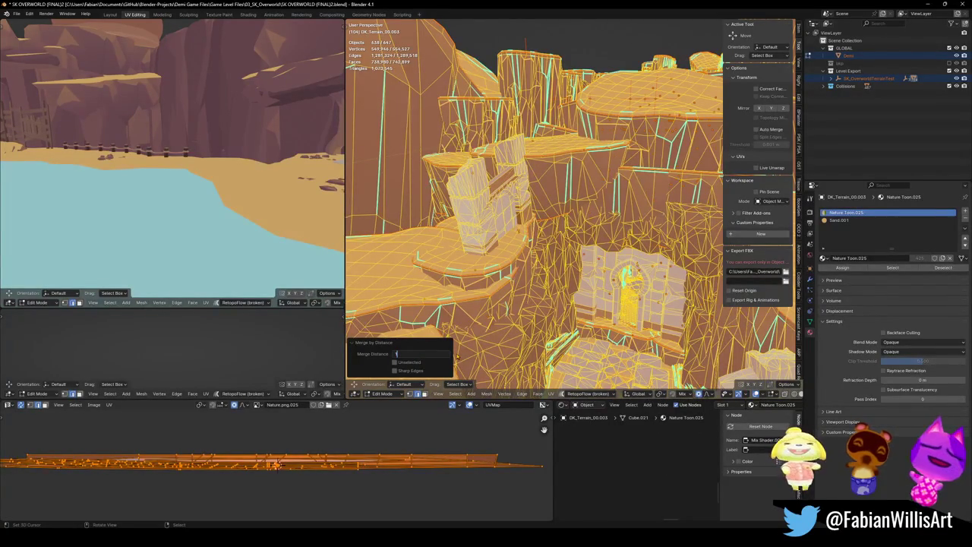
{"action": "key", "text": "Return"}
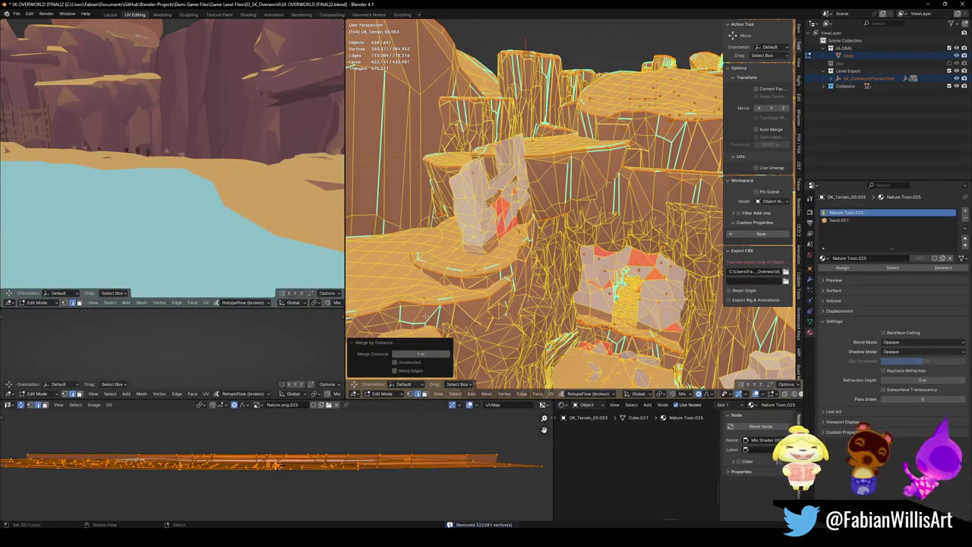
- Lower the merge distance to 0.5 m
{"action": "key", "text": "ctrl"}
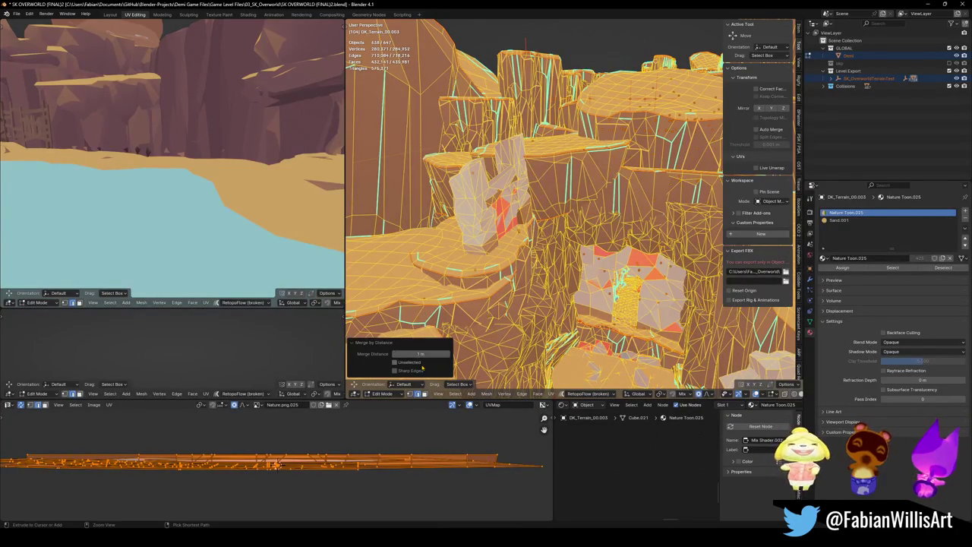
{"action": "left_click_drag", "start_coordinate": [420, 354], "coordinate": [437, 354], "text": "ctrl"}
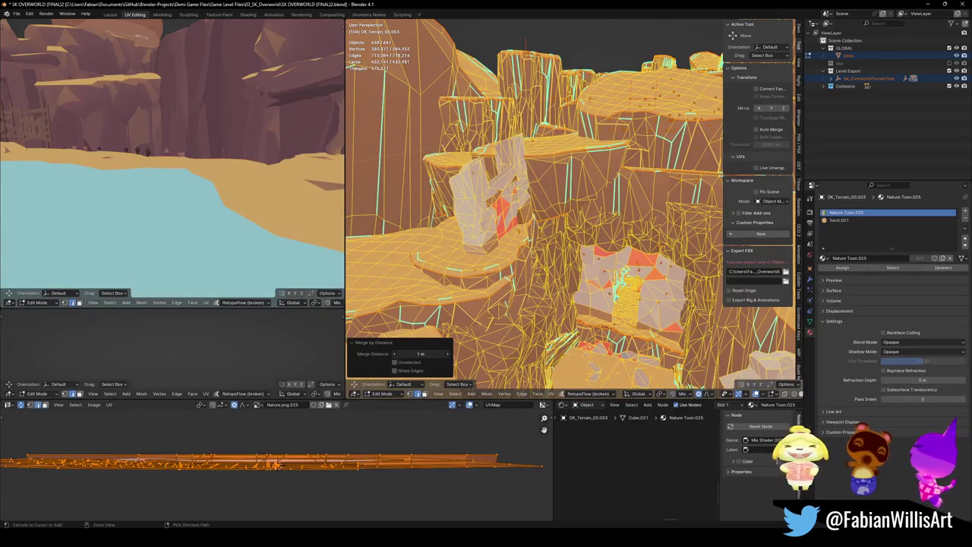
{"action": "left_click_drag", "start_coordinate": [420, 354], "coordinate": [418, 354], "text": "ctrl"}
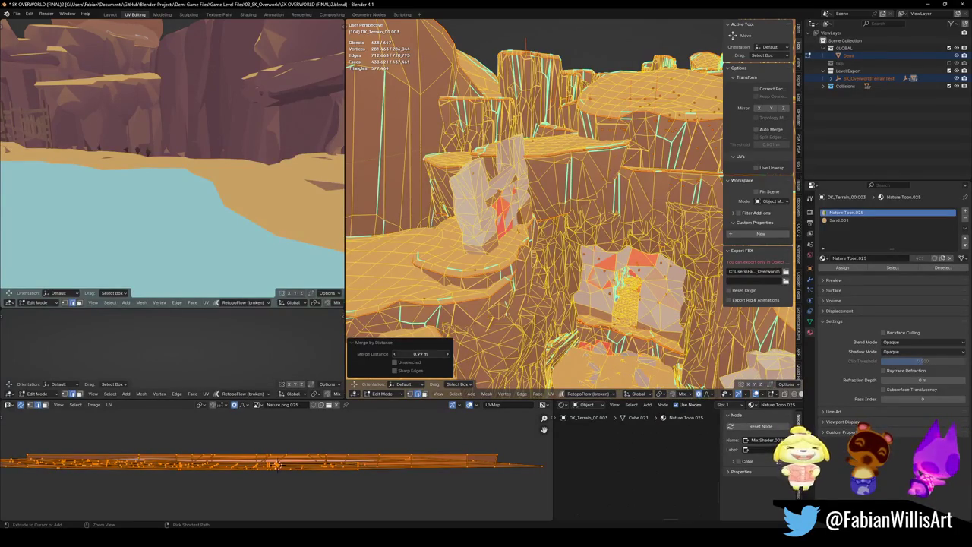
{"action": "left_click_drag", "start_coordinate": [420, 354], "coordinate": [416, 354], "text": "ctrl"}
{"action": "left_click", "coordinate": [420, 354]}
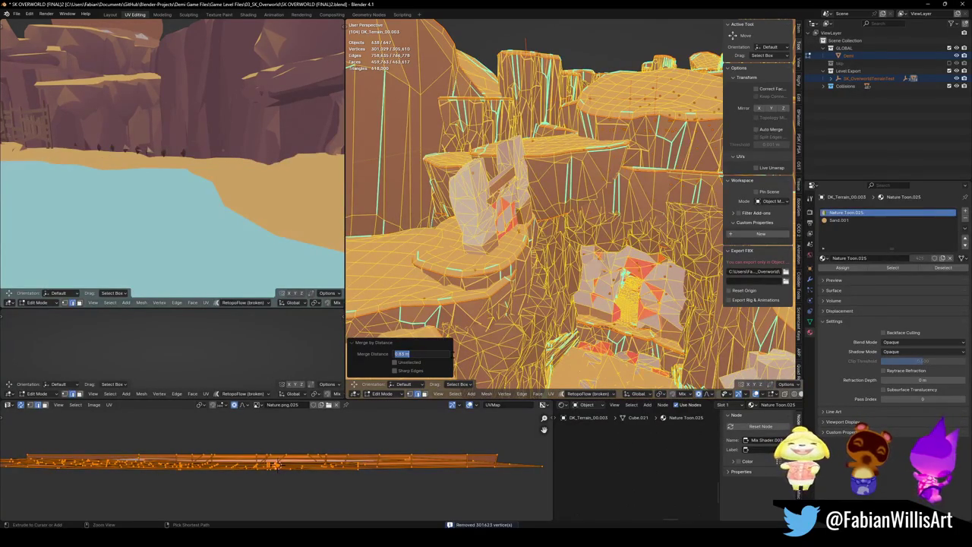
{"action": "type", "text": ".5"}
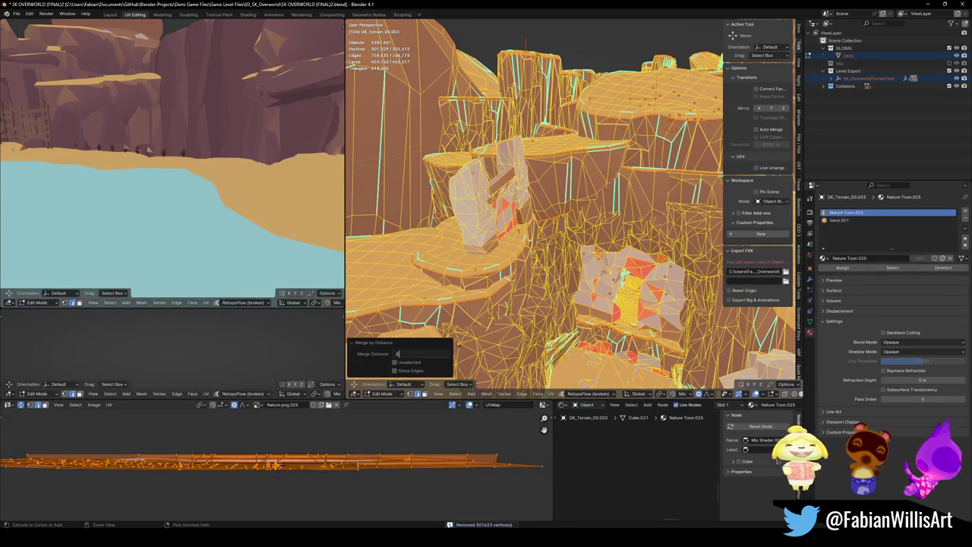
{"action": "key", "text": "Return"}
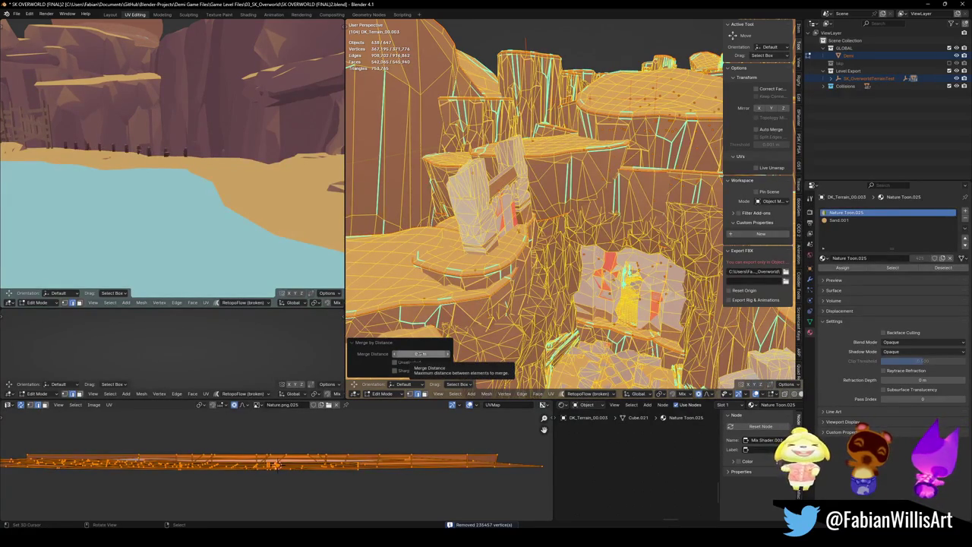
- Set the merge distance to 0.2 m, walk into the archway to check, and return to Object Mode
{"action": "left_click", "coordinate": [420, 354]}
{"action": "type", "text": "2"}
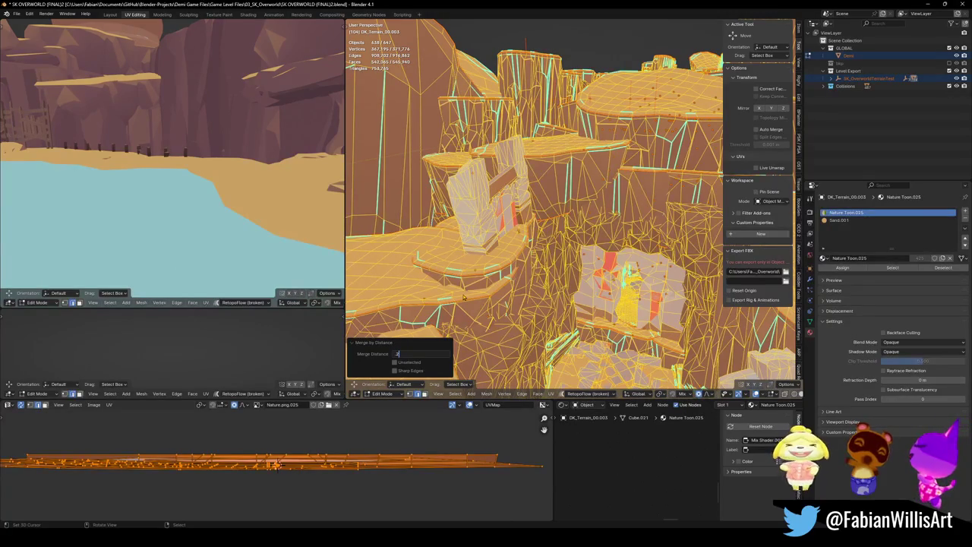
{"action": "key", "text": "Return"}
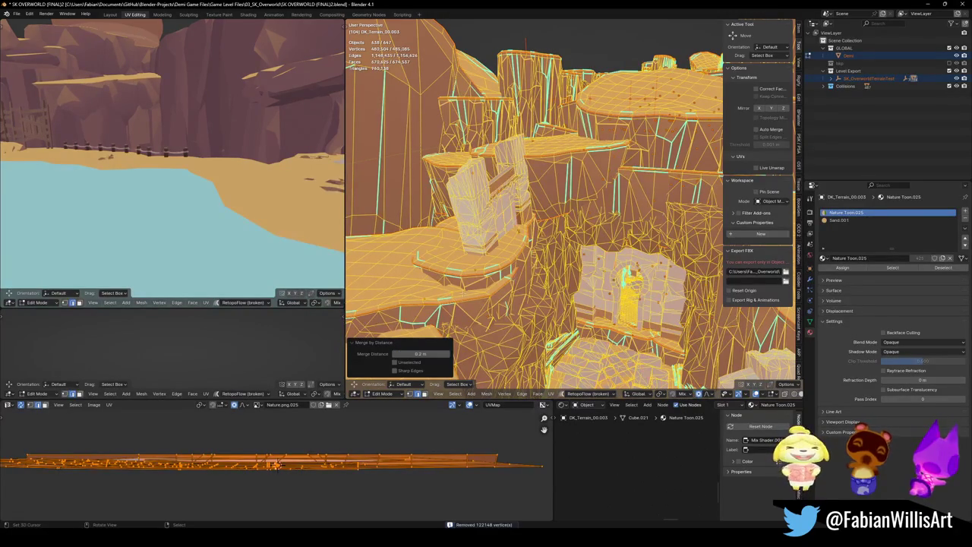
{"action": "key", "text": "shift+grave"}
{"action": "key", "text": "w"}
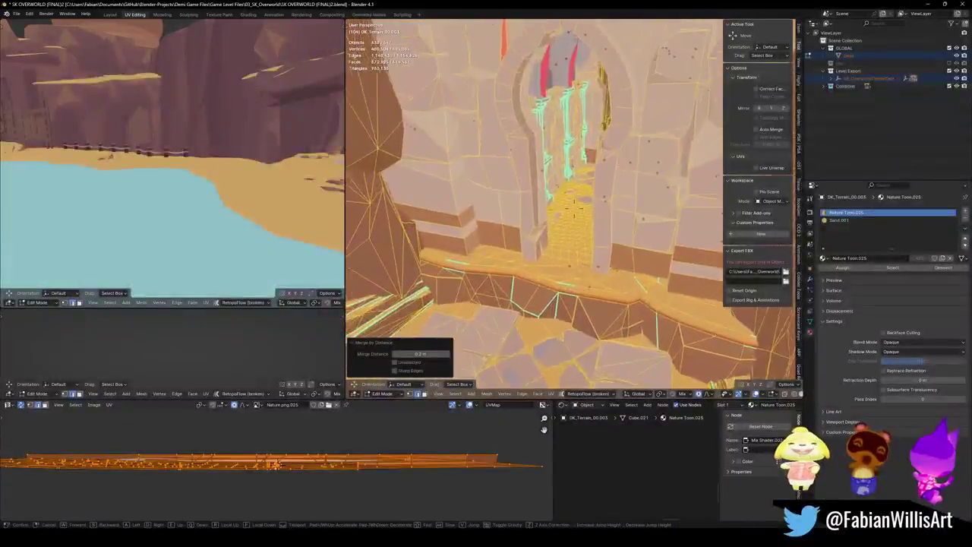
{"action": "key", "text": "Return"}
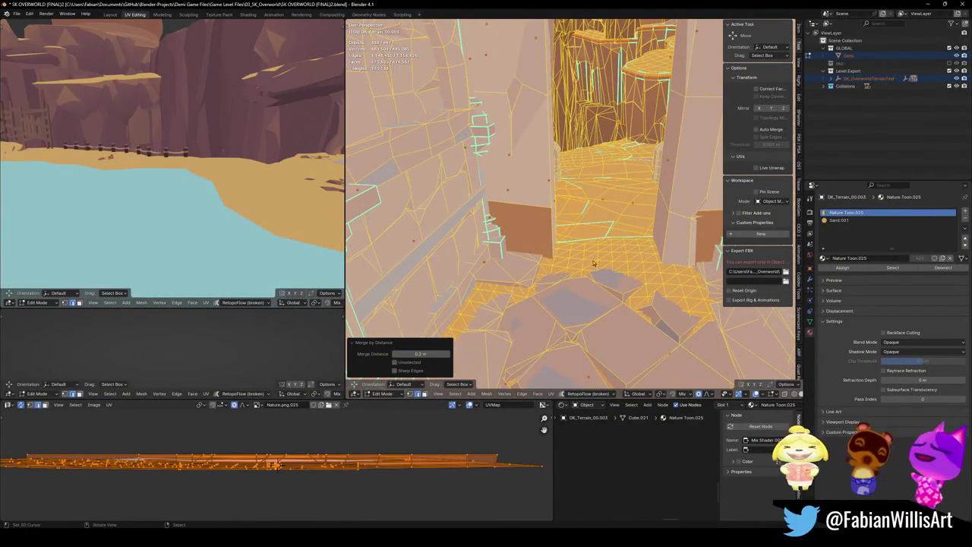
{"action": "key", "text": "Tab"}
- Walk into the canyon and select the sand terrain, cancelling an accidental move
{"action": "key", "text": "shift+grave"}
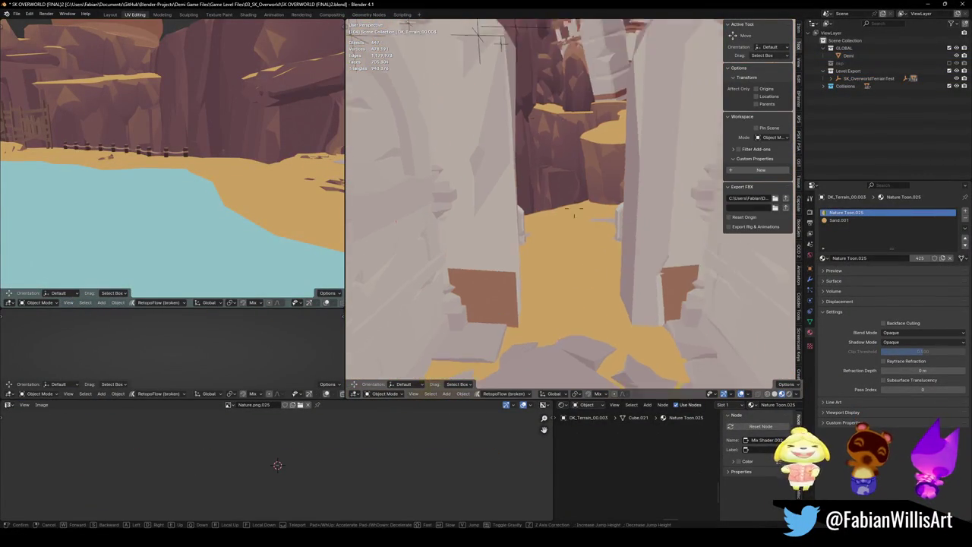
{"action": "key", "text": "w"}
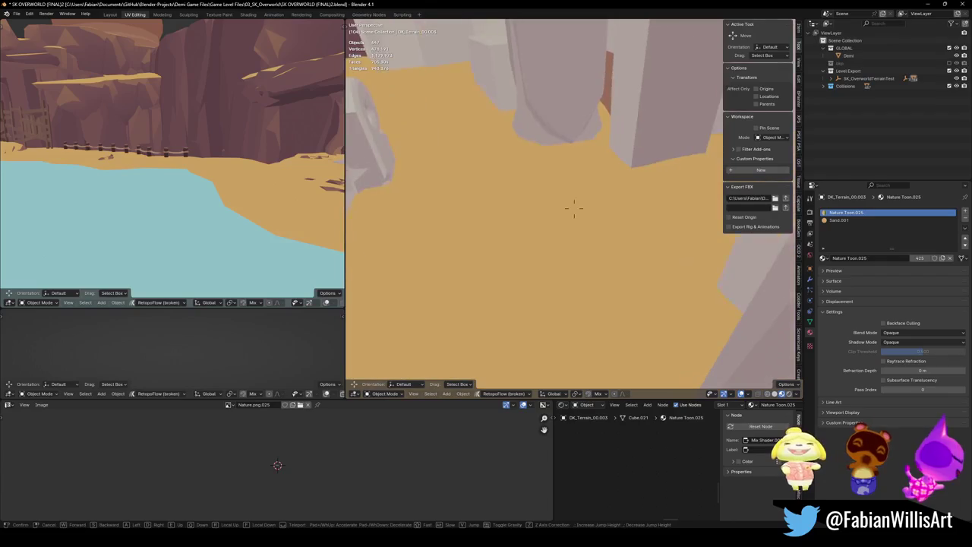
{"action": "left_click", "coordinate": [573, 206]}
{"action": "left_click", "coordinate": [573, 282]}
{"action": "key", "text": "g"}
{"action": "key", "text": "Escape"}
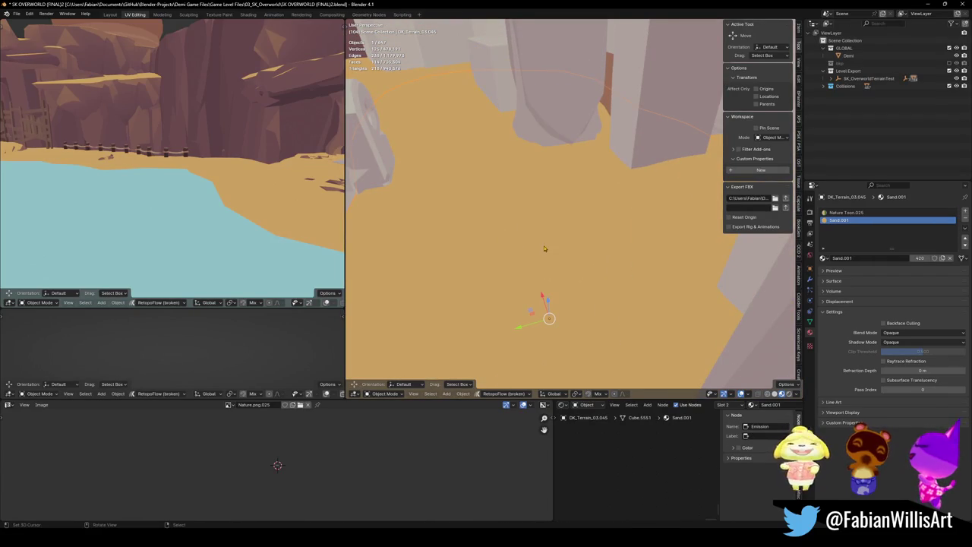
- Walk past the castle gate and through the cave to the open sand area
{"action": "key", "text": "shift+grave"}
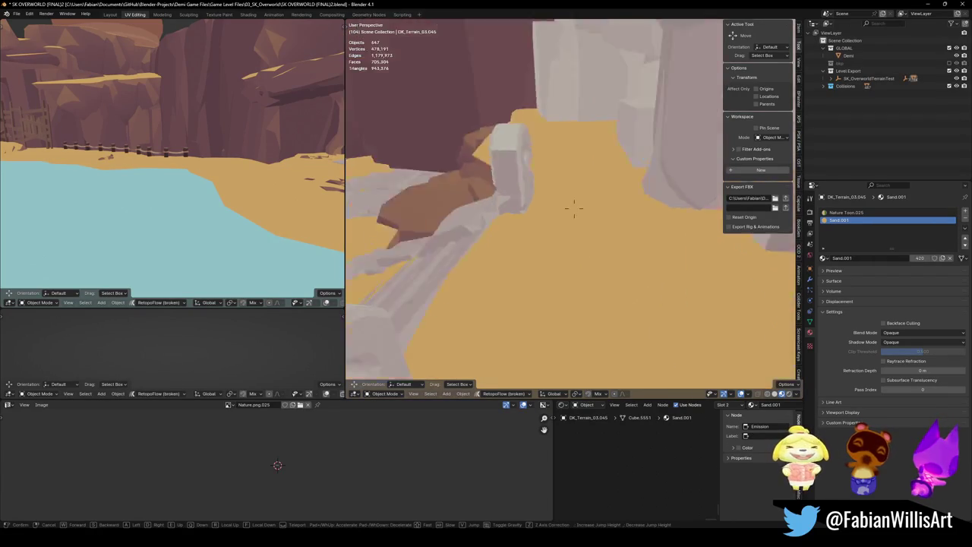
{"action": "key", "text": "w"}
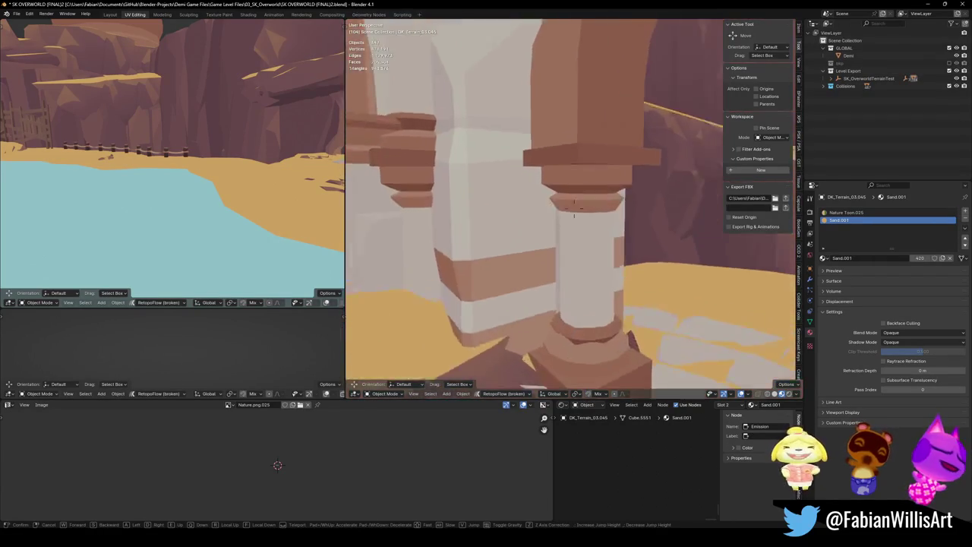
{"action": "key", "text": "s"}
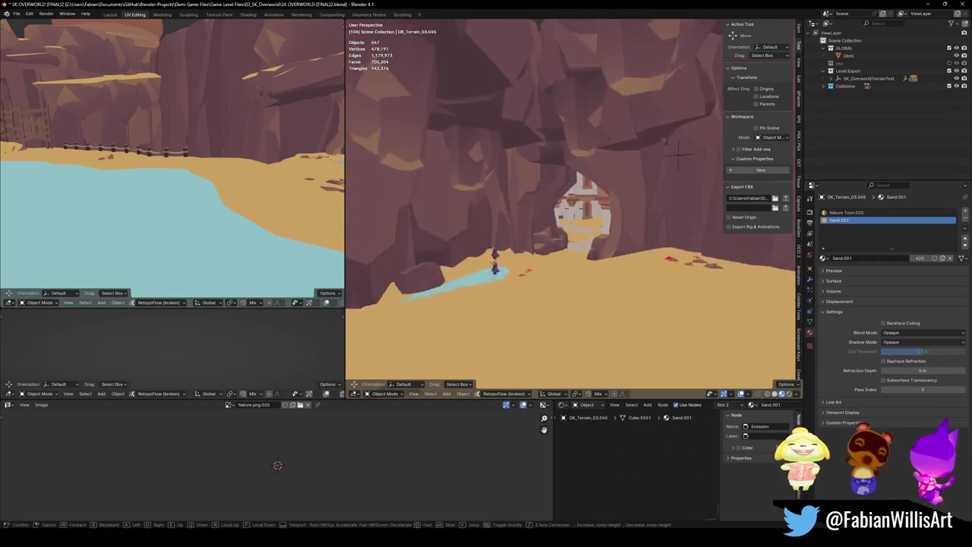
{"action": "key", "text": "w"}
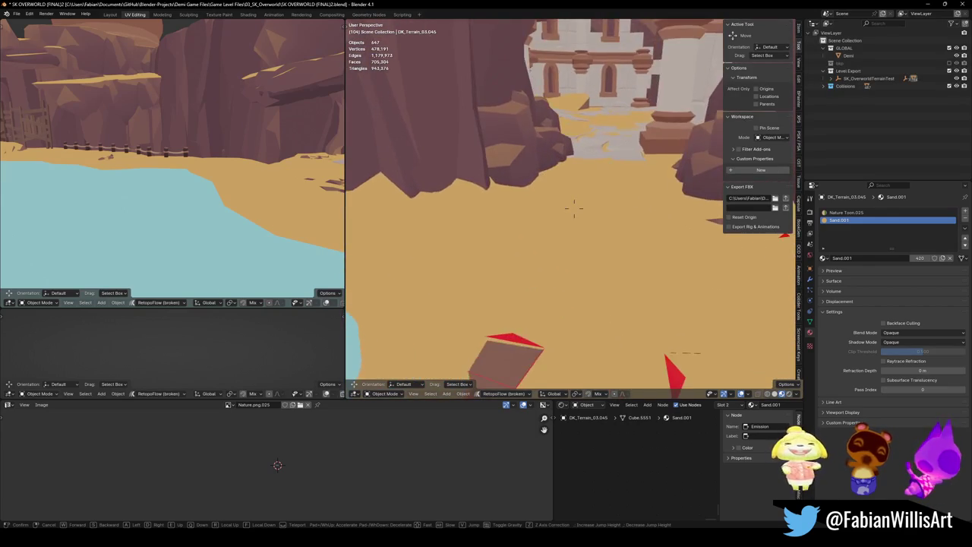
{"action": "key", "text": "s"}
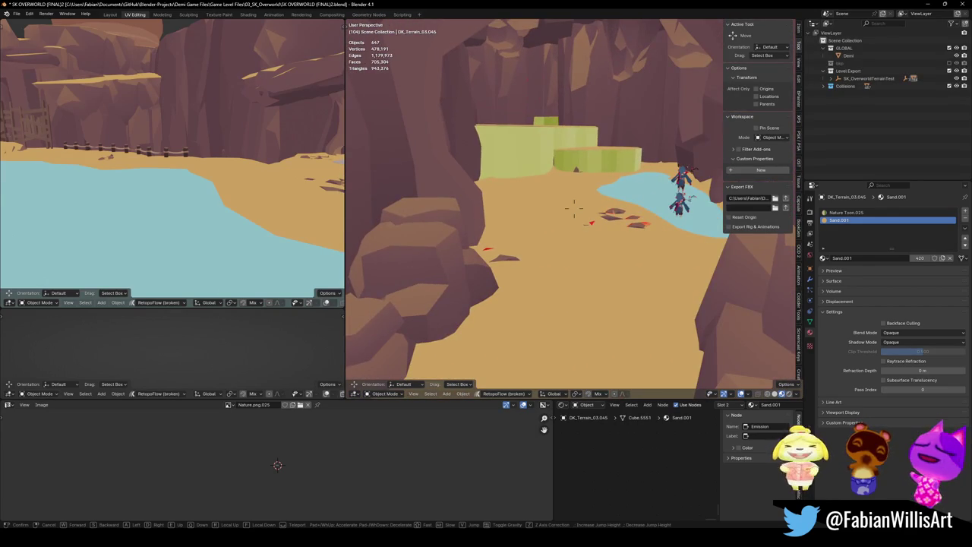
{"action": "left_click", "coordinate": [554, 236]}
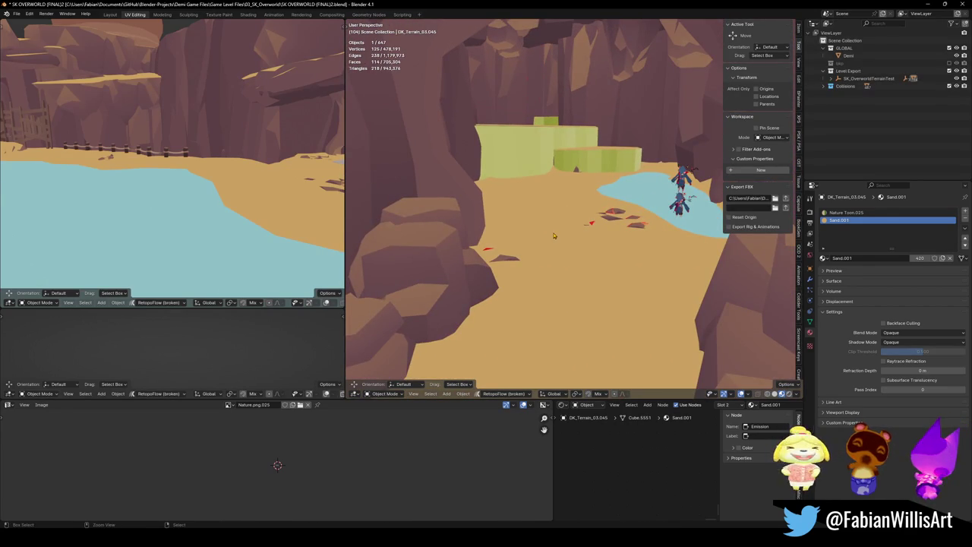
- Select all 647 scene objects and open them together in Edit Mode
{"action": "key", "text": "ctrl+z"}
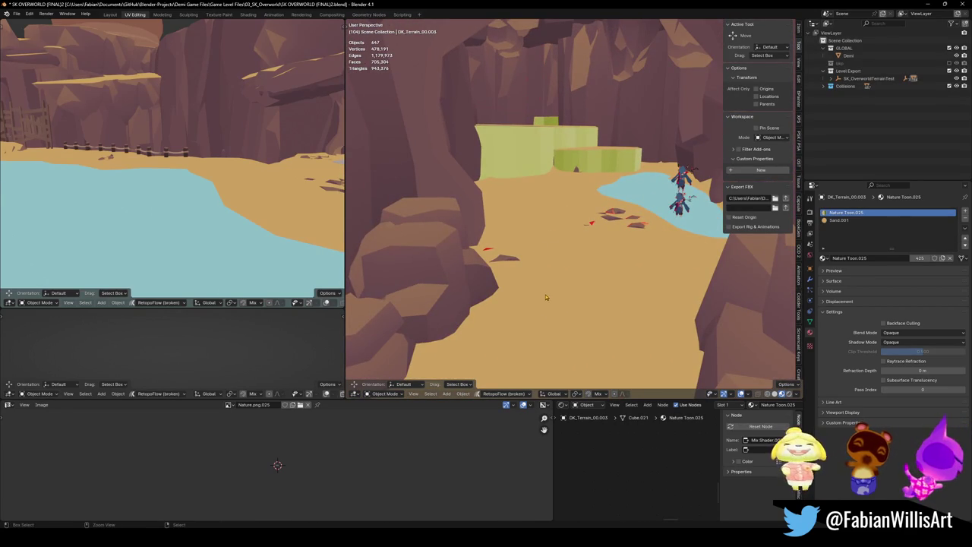
{"action": "key", "text": "a"}
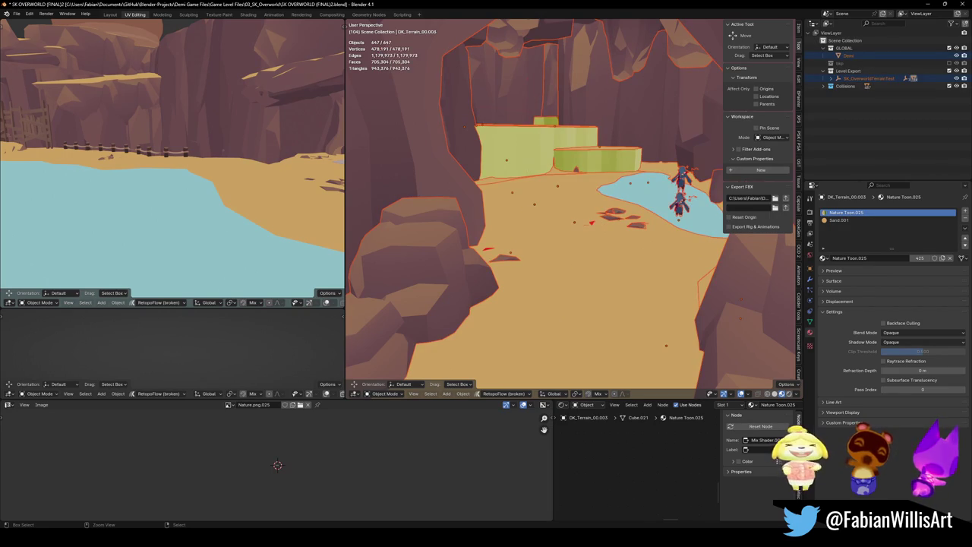
{"action": "key", "text": "Tab"}
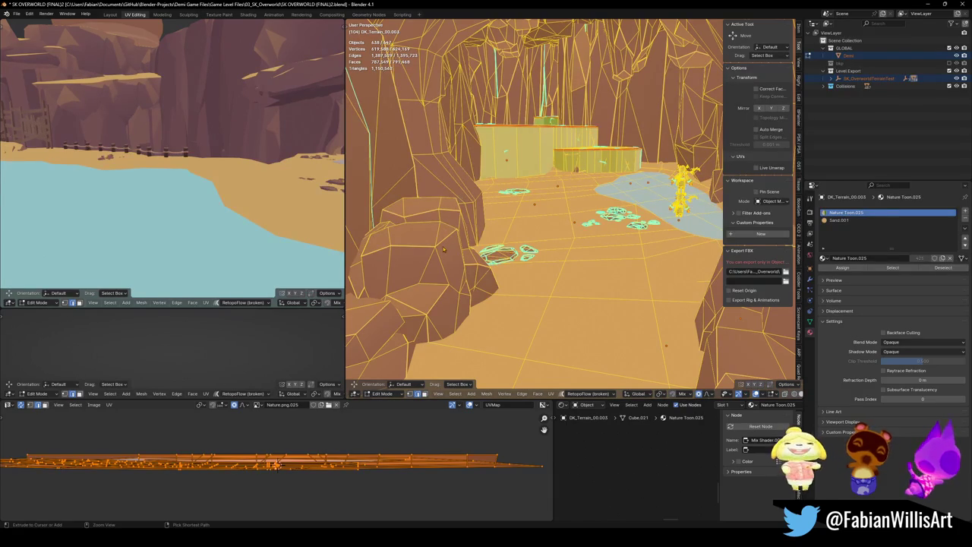
- Return to Object Mode and select the Forest Block Large.010 cliff
{"action": "key", "text": "Tab"}
{"action": "middle_click_drag", "start_coordinate": [445, 249], "coordinate": [538, 279]}
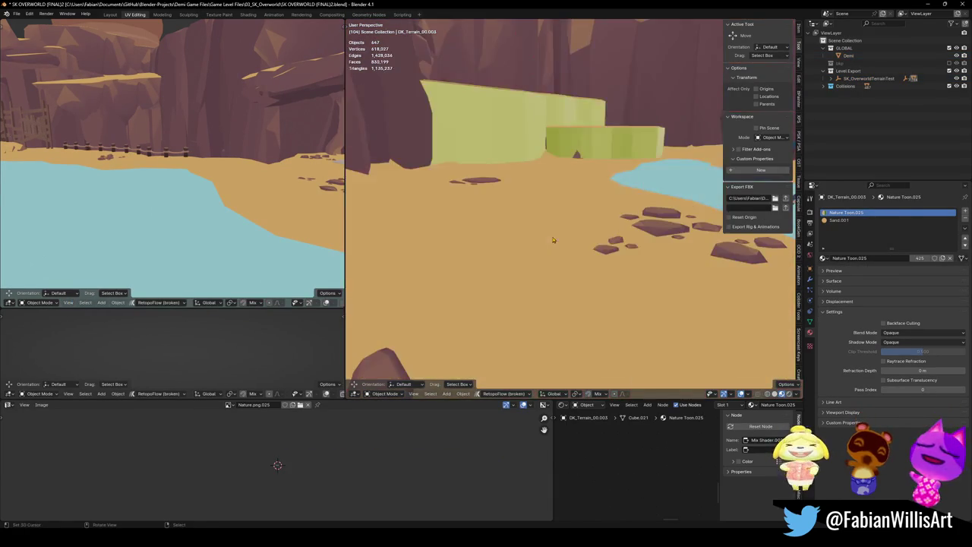
{"action": "key", "text": "shift+grave"}
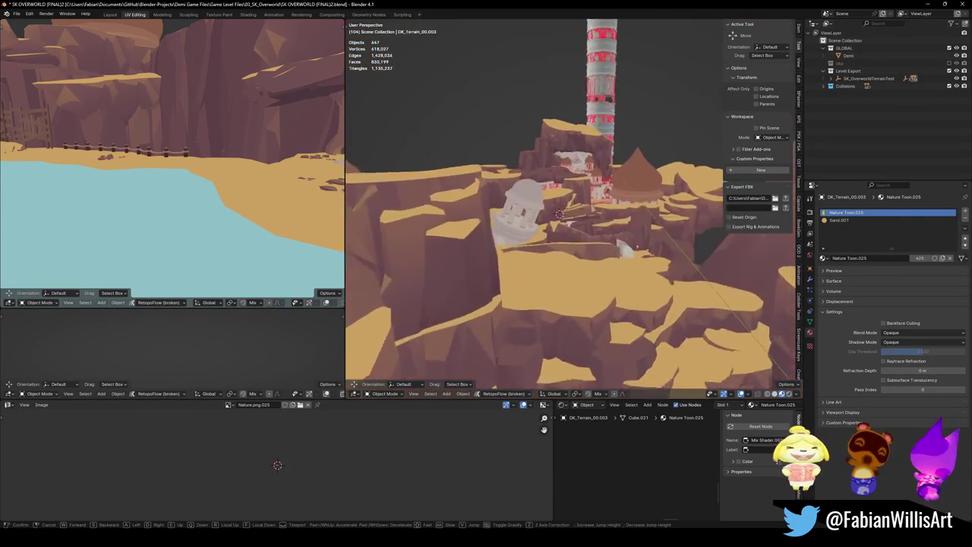
{"action": "left_click", "coordinate": [449, 239]}
{"action": "left_click", "coordinate": [423, 299]}
- Merge the cliff's vertices by distance at the default merge distance, then save the file
{"action": "key", "text": "Tab"}
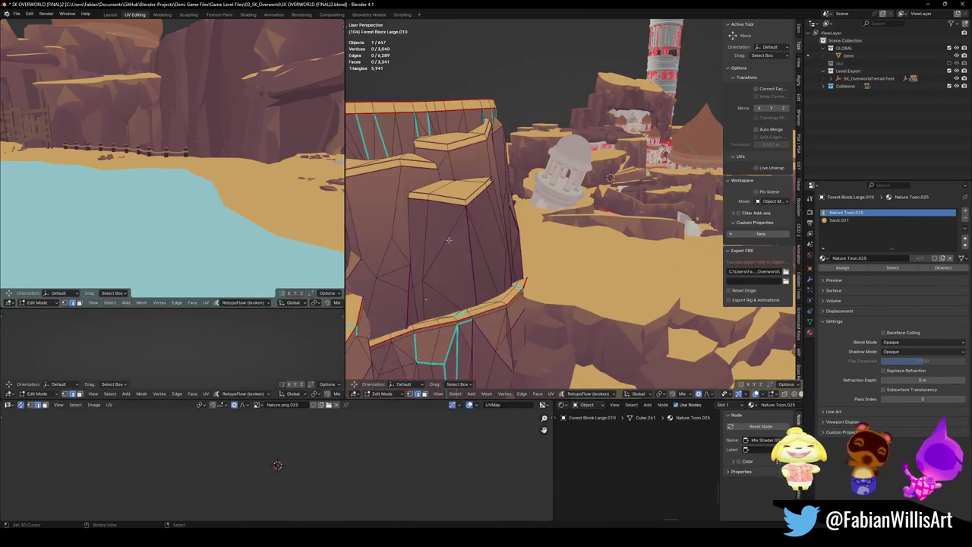
{"action": "key", "text": "q"}
{"action": "left_click", "coordinate": [443, 240]}
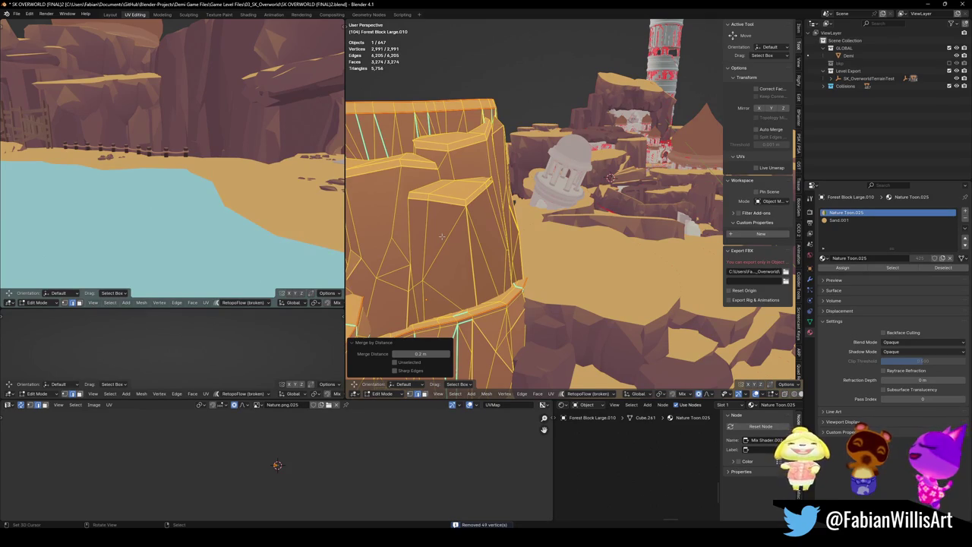
{"action": "right_click", "coordinate": [423, 354]}
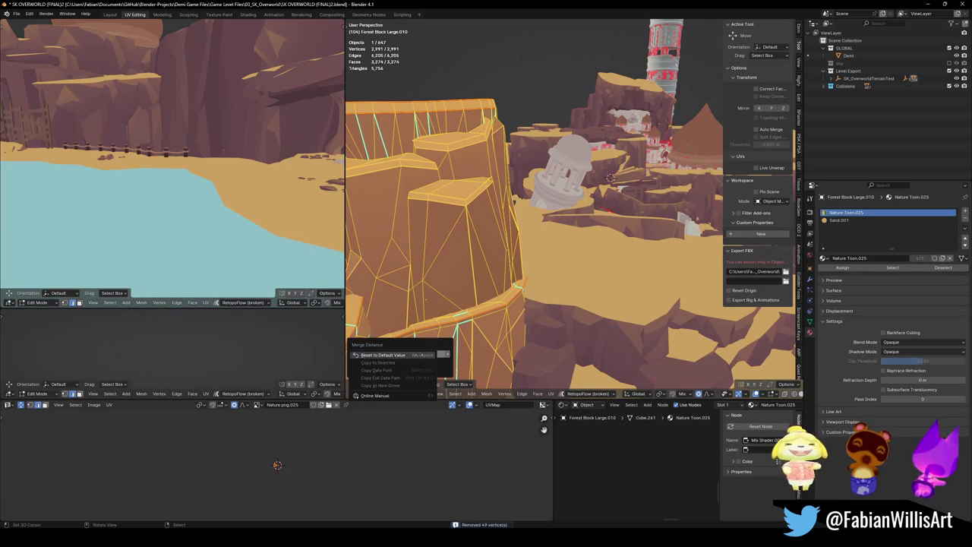
{"action": "left_click", "coordinate": [383, 355]}
{"action": "key", "text": "Tab"}
{"action": "key", "text": "ctrl+s"}
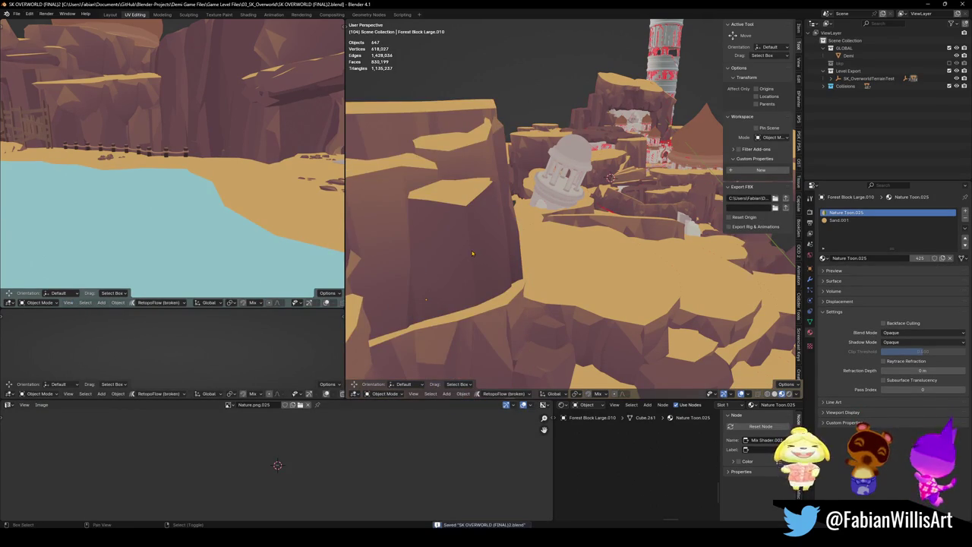
- Fly over the cliffs to a viewpoint looking down into the canyon
{"action": "key", "text": "shift+grave"}
{"action": "key", "text": "w"}
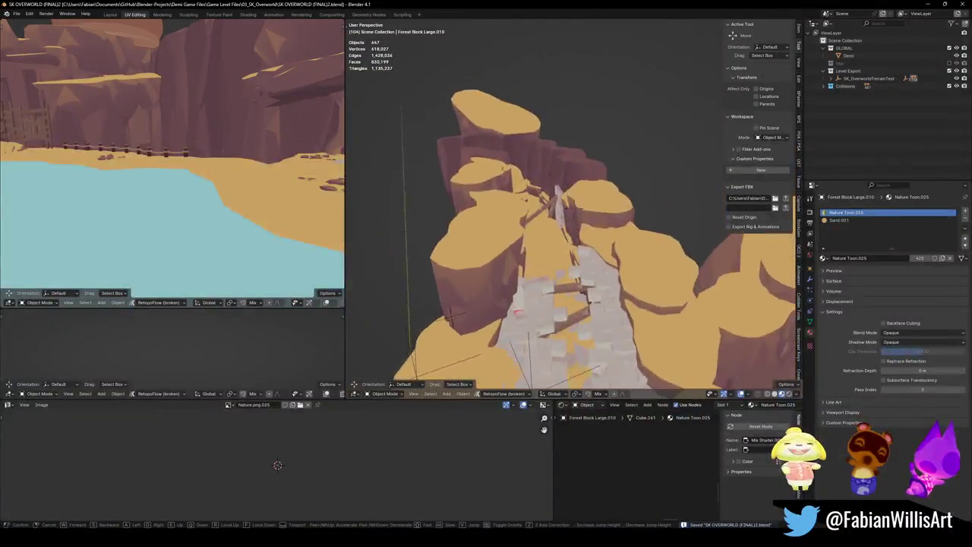
{"action": "key", "text": "w"}
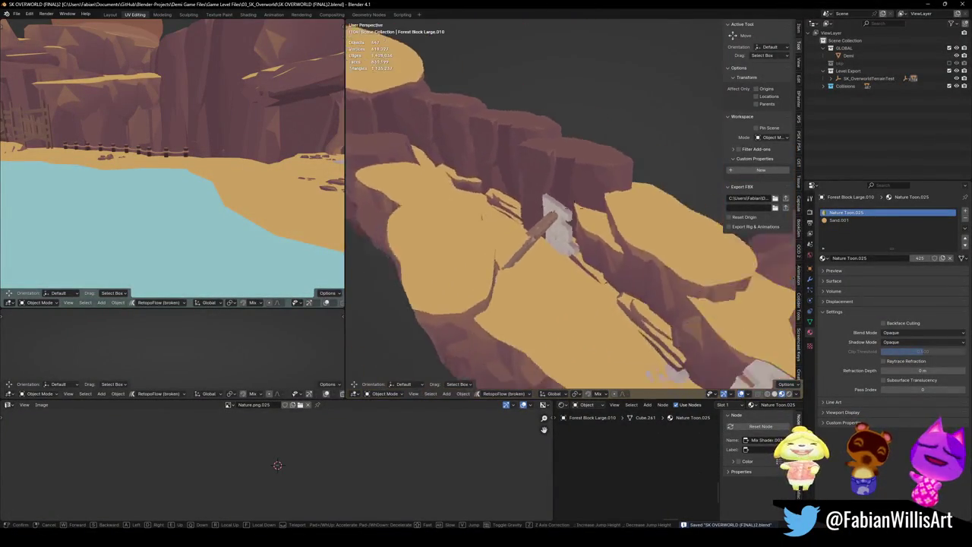
{"action": "left_click", "coordinate": [642, 301]}
- Save the file, exclude the GLOBAL collection from the scene, and hide the side panel
{"action": "key", "text": "ctrl+s"}
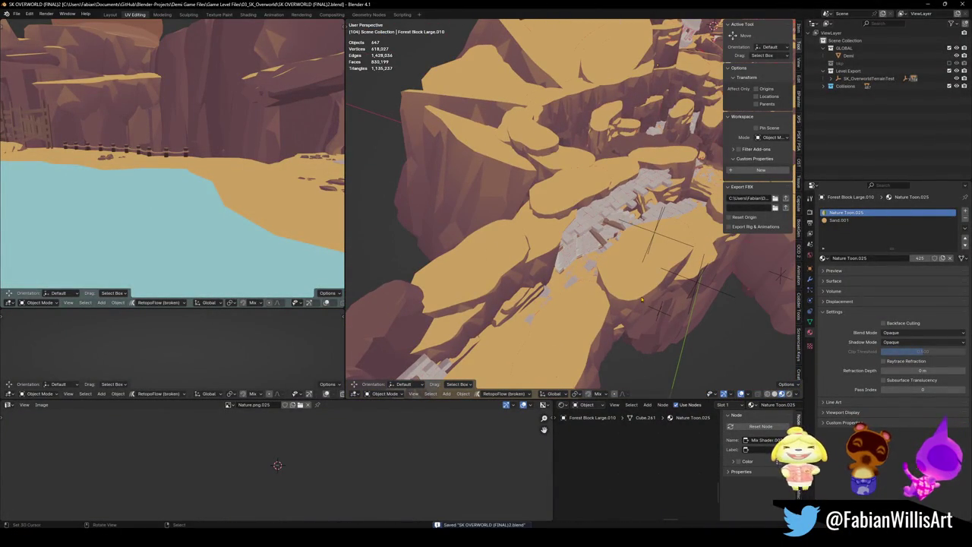
{"action": "left_click", "coordinate": [950, 48]}
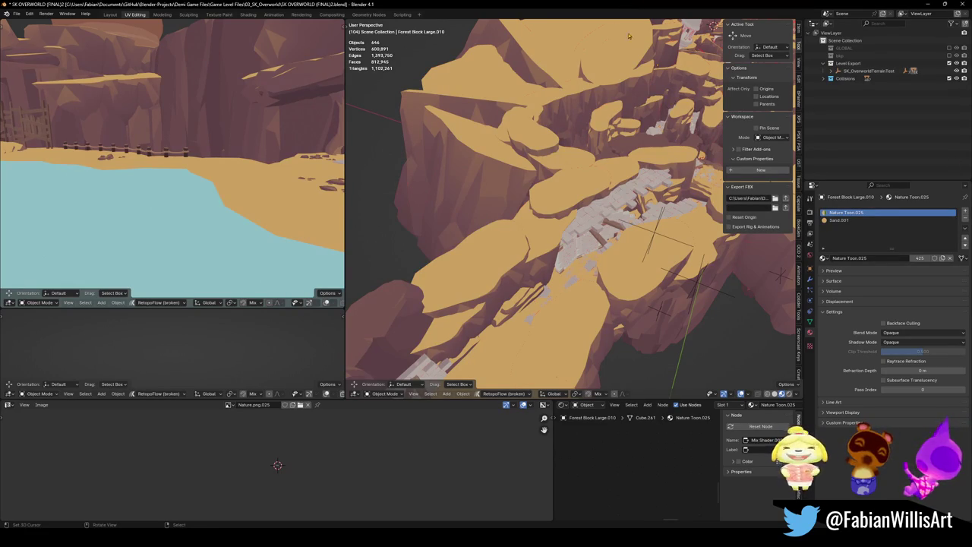
{"action": "key", "text": "n"}
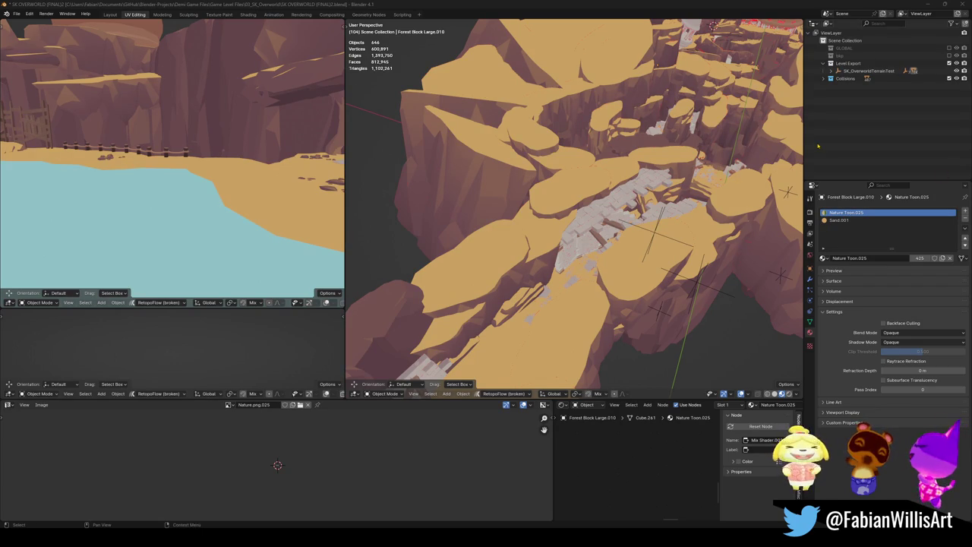
- Orbit around the canyon and check the viewport shading and overlay menus
{"action": "middle_click_drag", "start_coordinate": [583, 231], "coordinate": [741, 318]}
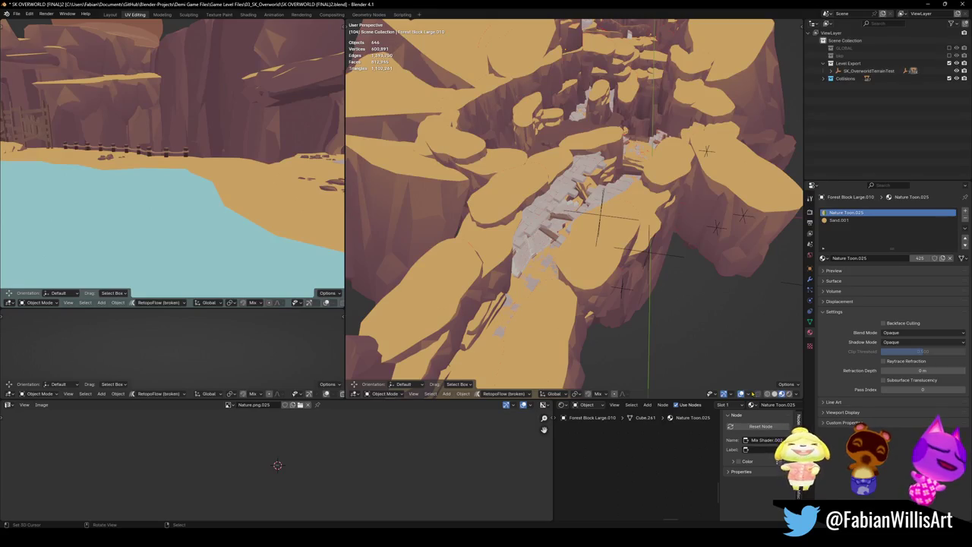
{"action": "left_click", "coordinate": [796, 394]}
{"action": "left_click", "coordinate": [796, 395]}
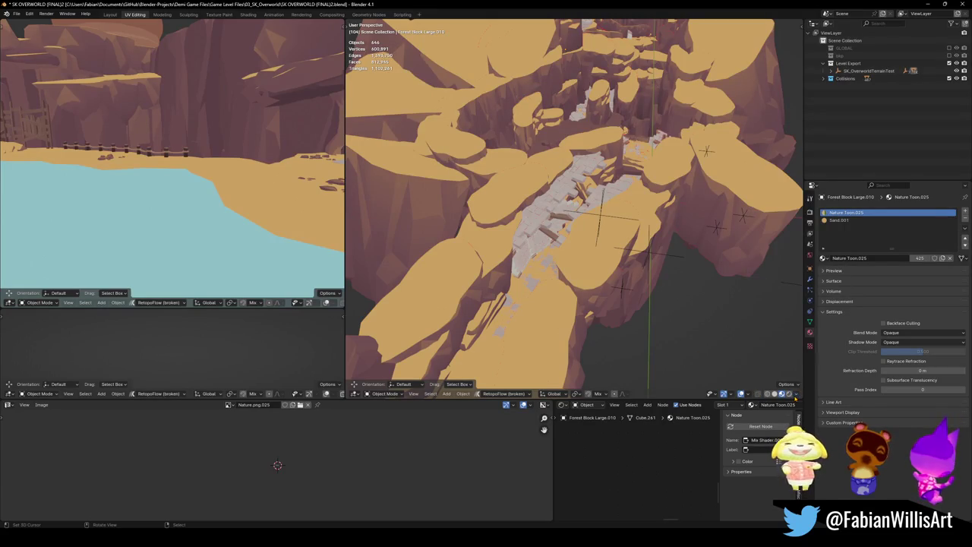
{"action": "left_click", "coordinate": [748, 394]}
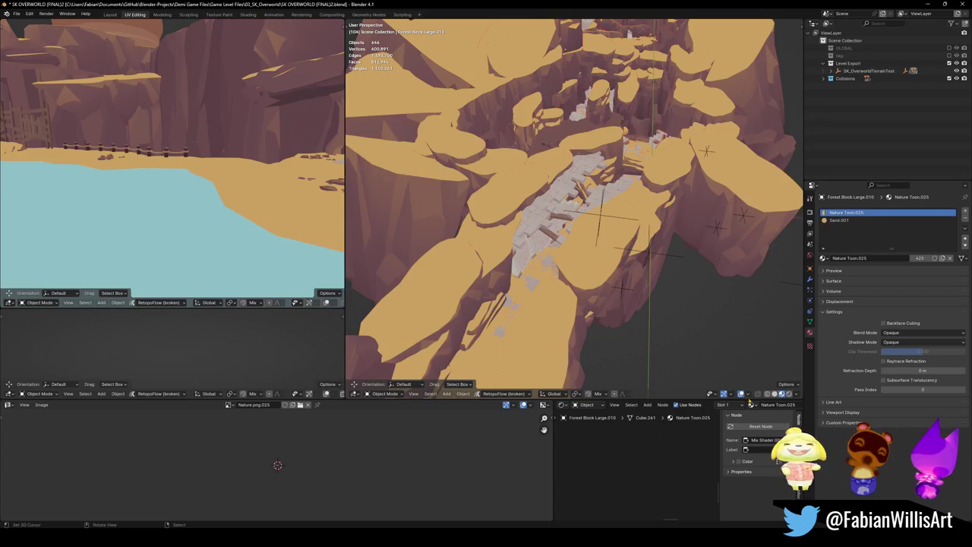
{"action": "left_click", "coordinate": [749, 394]}
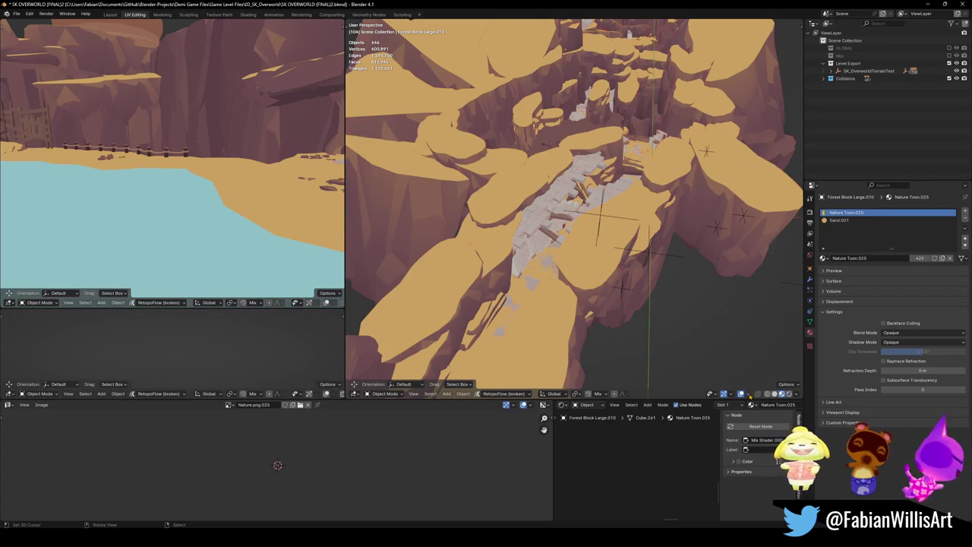
- Zoom and orbit down to the stone bridge and open the Viewport Overlays settings
{"action": "scroll", "coordinate": [576, 199], "scroll_direction": "up", "scroll_amount": 3}
{"action": "mouse_move", "coordinate": [577, 199]}
{"action": "middle_mouse_down"}
{"action": "mouse_move", "coordinate": [596, 201]}
{"action": "mouse_move", "coordinate": [598, 228]}
{"action": "middle_mouse_up"}
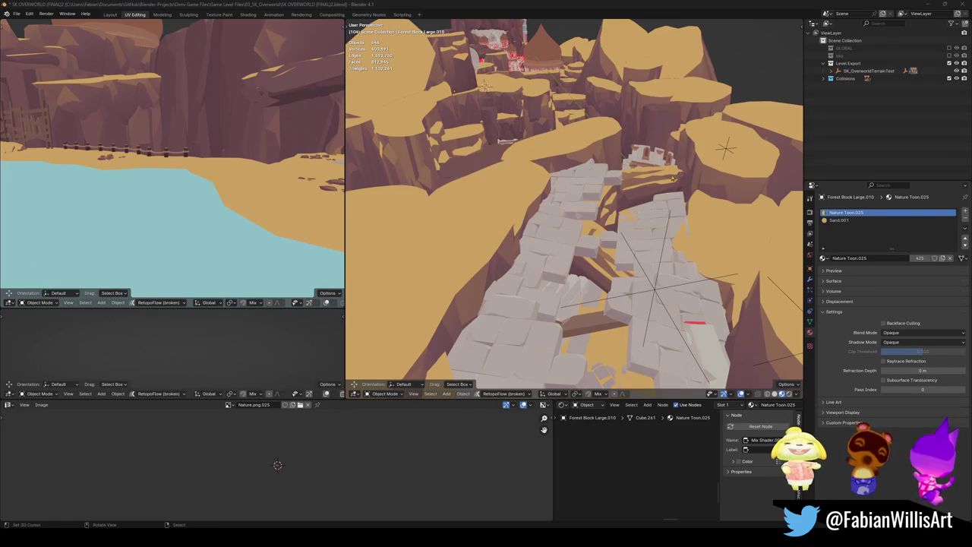
{"action": "middle_click_drag", "start_coordinate": [587, 156], "coordinate": [608, 174]}
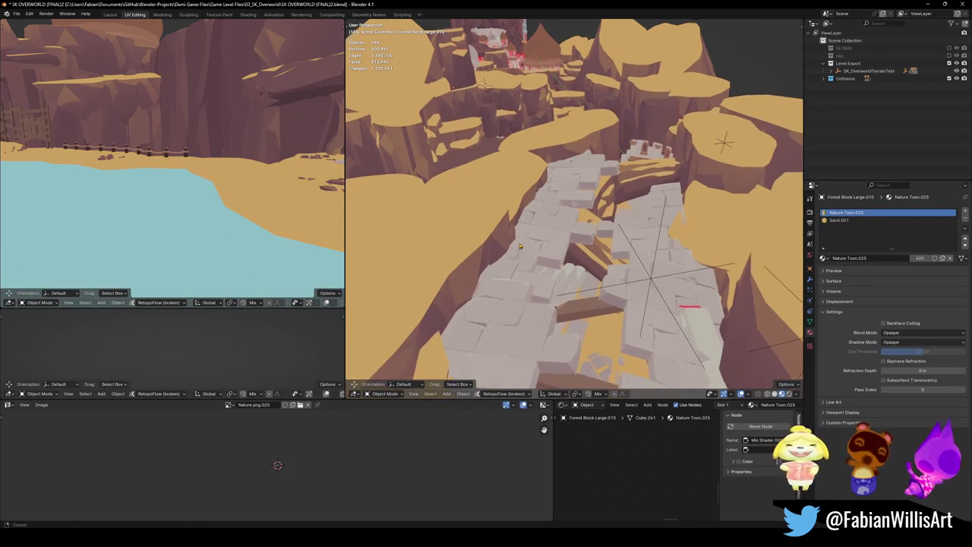
{"action": "left_click", "coordinate": [748, 393]}
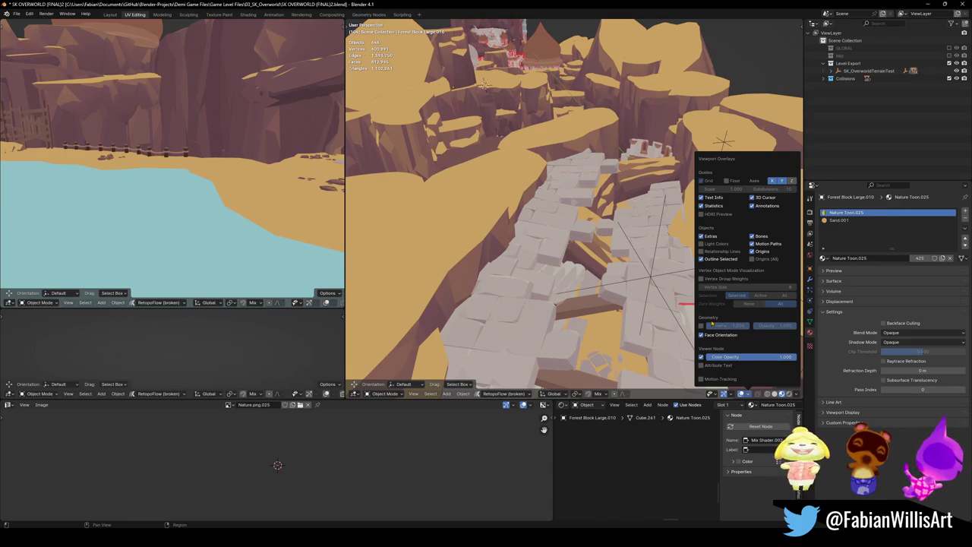
{"action": "left_click", "coordinate": [754, 259]}
{"action": "middle_click_drag", "start_coordinate": [679, 223], "coordinate": [749, 396]}
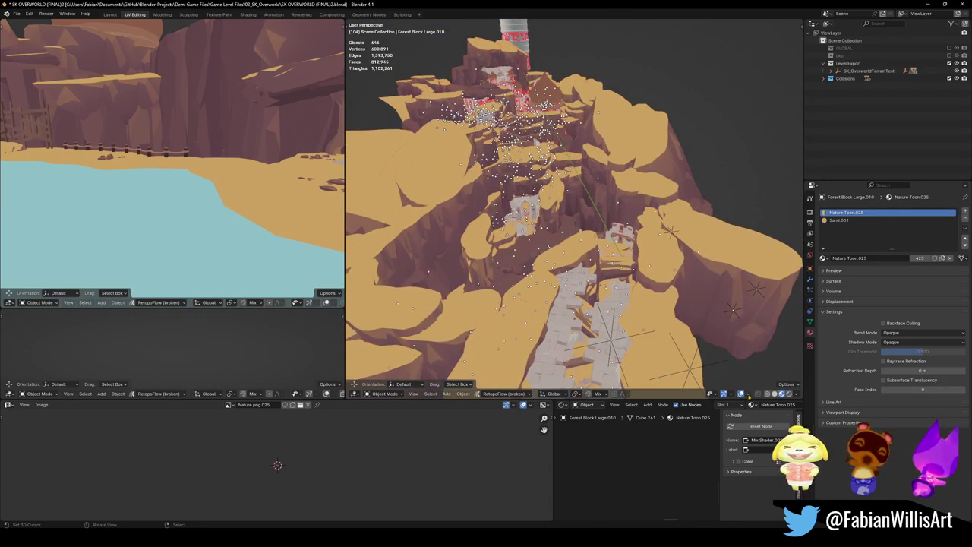
{"action": "left_click", "coordinate": [750, 395]}
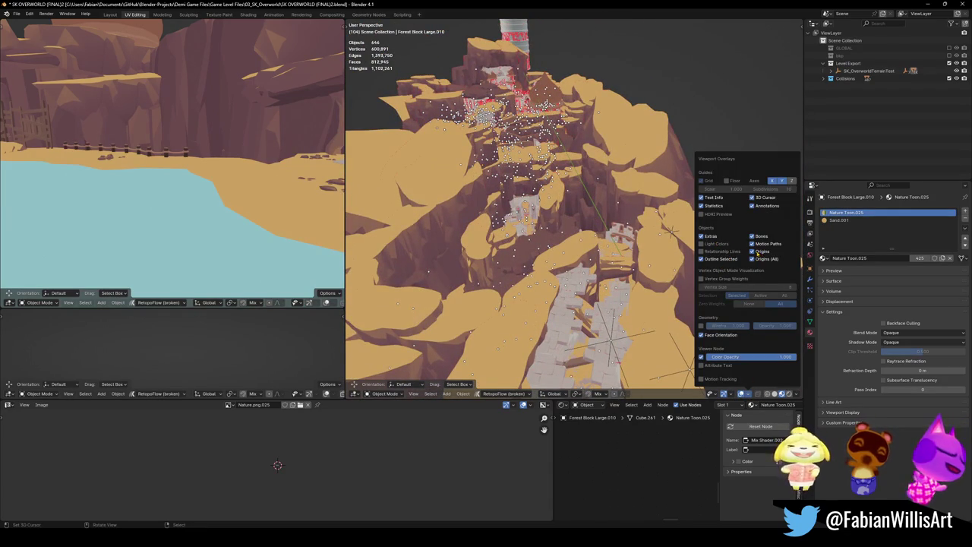
{"action": "left_click", "coordinate": [752, 259]}
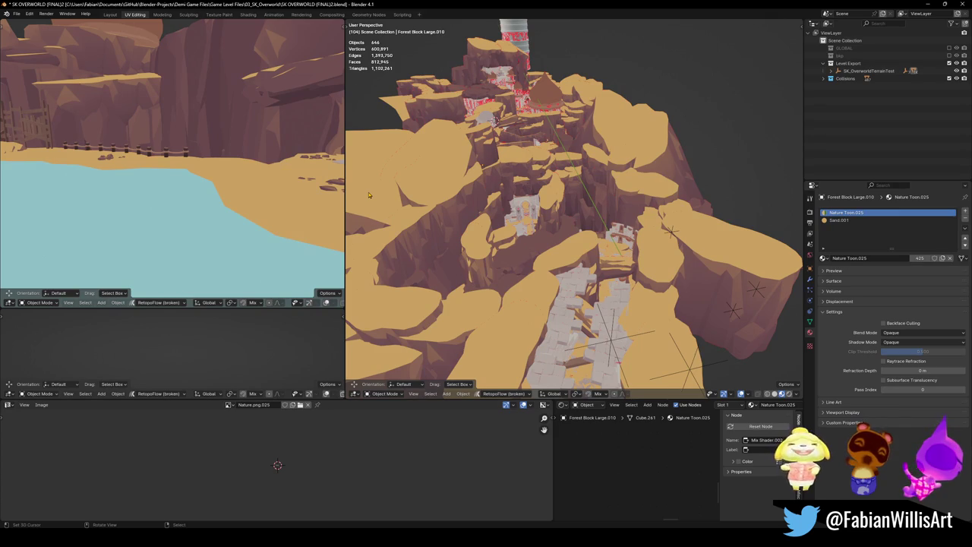
{"action": "mouse_move", "coordinate": [454, 174]}
{"action": "middle_mouse_down"}
{"action": "mouse_move", "coordinate": [537, 277]}
{"action": "mouse_move", "coordinate": [577, 349]}
{"action": "mouse_move", "coordinate": [593, 320]}
{"action": "mouse_move", "coordinate": [593, 289]}
{"action": "middle_mouse_up"}
{"action": "scroll", "coordinate": [593, 320], "scroll_direction": "up", "scroll_amount": 2}
{"action": "scroll", "coordinate": [581, 312], "scroll_direction": "up", "scroll_amount": 2}
{"action": "scroll", "coordinate": [566, 302], "scroll_direction": "up", "scroll_amount": 2}
{"action": "scroll", "coordinate": [593, 289], "scroll_direction": "up", "scroll_amount": 2}
{"action": "left_click", "coordinate": [607, 280]}
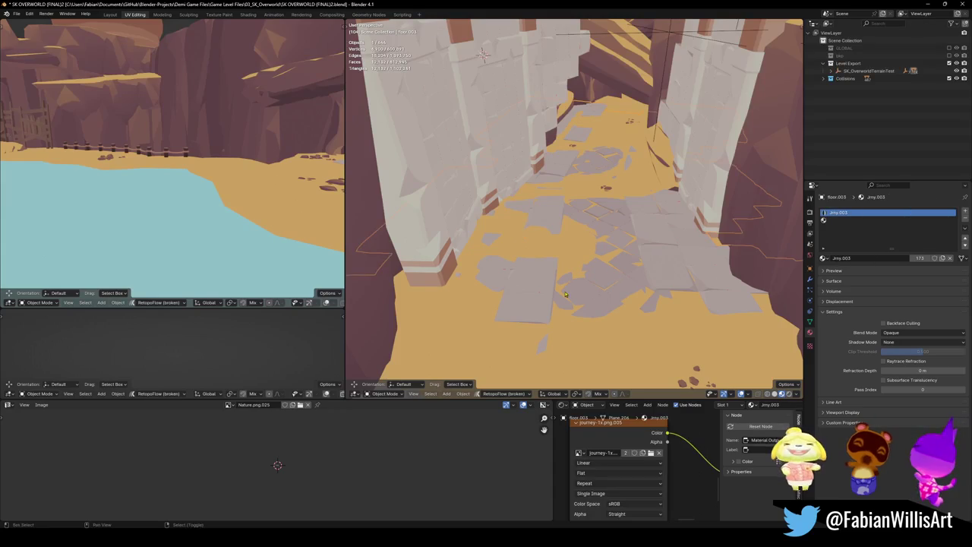
- Inspect Terrain Floor.002, DK_Wall_00.005 and DK_Wall_00.003 along the stone arch
{"action": "left_click", "coordinate": [607, 280]}
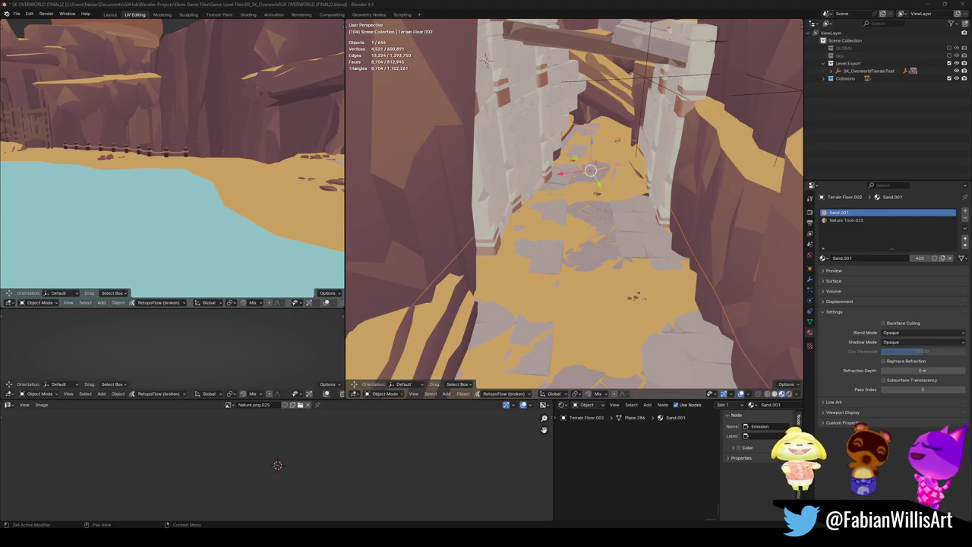
{"action": "middle_click_drag", "start_coordinate": [486, 60], "coordinate": [485, 70]}
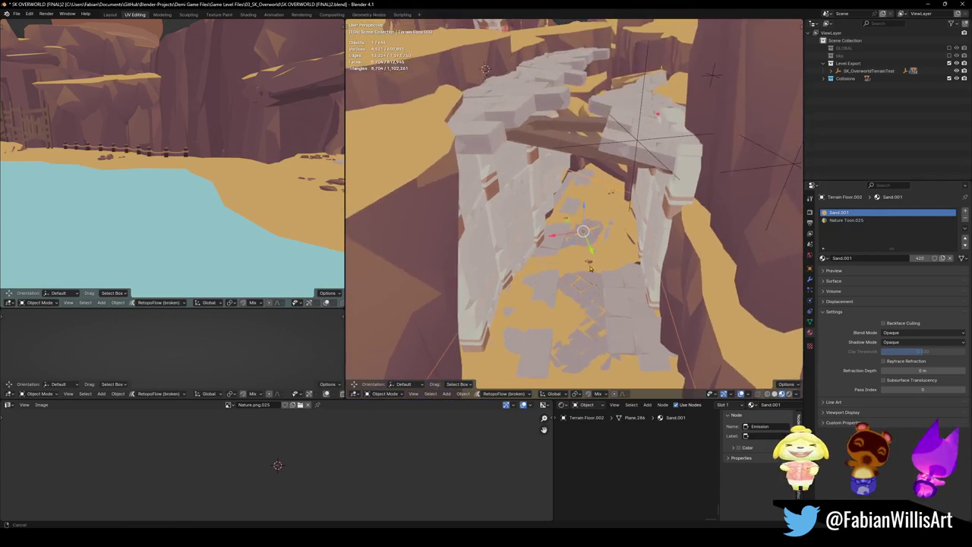
{"action": "left_click", "coordinate": [590, 162]}
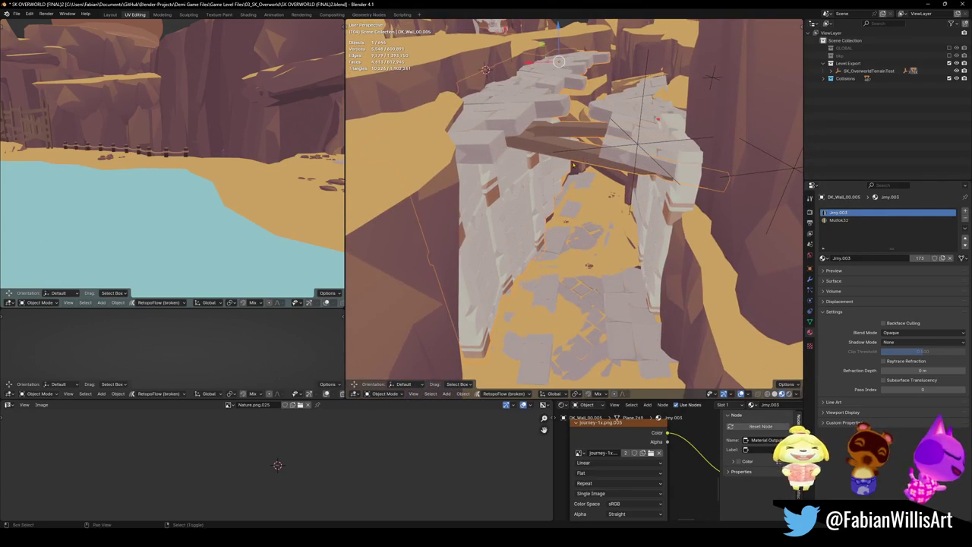
{"action": "middle_click_drag", "start_coordinate": [590, 163], "coordinate": [652, 226], "text": "shift"}
{"action": "left_click", "coordinate": [652, 225]}
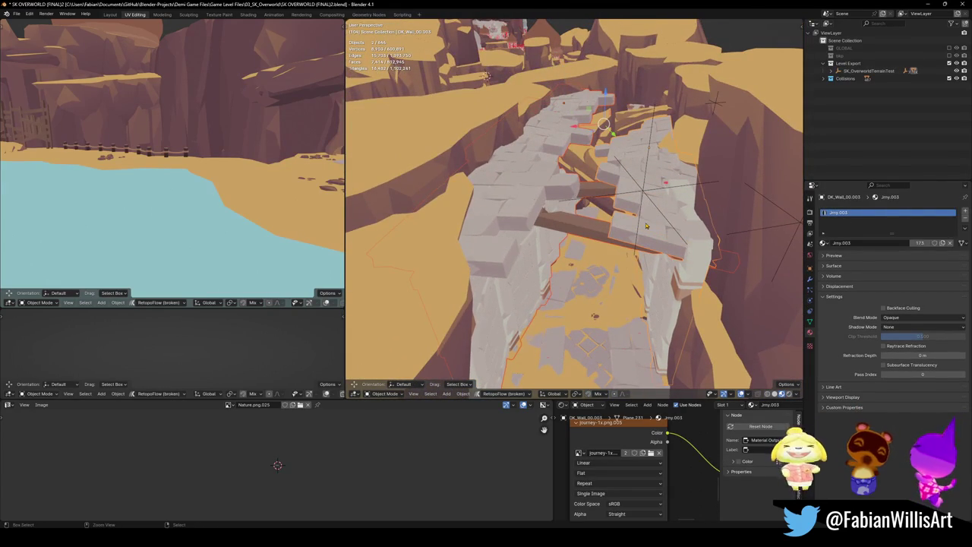
{"action": "left_click", "coordinate": [559, 215]}
- Deselect everything, save SK OVERWORLD (FINAL)2.blend, and switch to Unity
{"action": "key", "text": "alt+a"}
{"action": "key", "text": "ctrl+s"}
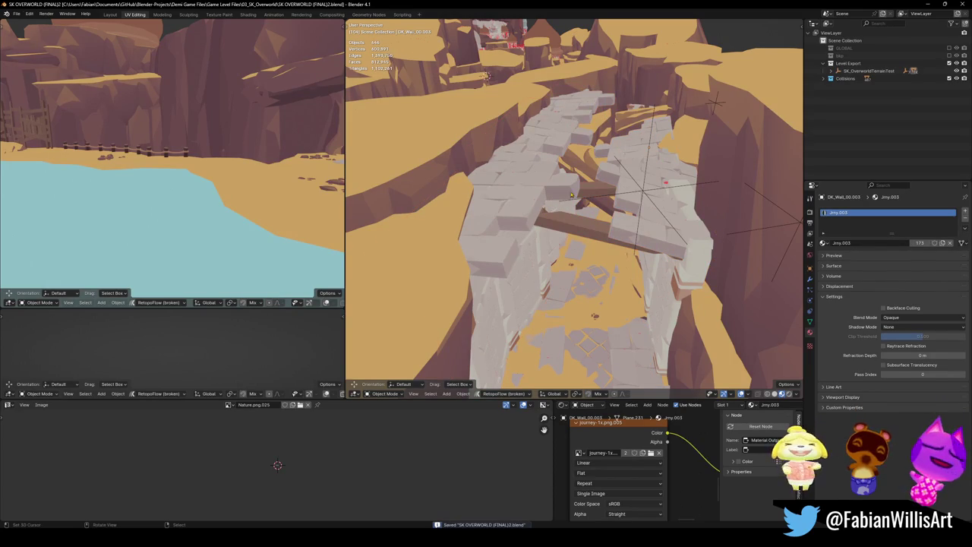
{"action": "key", "text": "alt+Tab"}
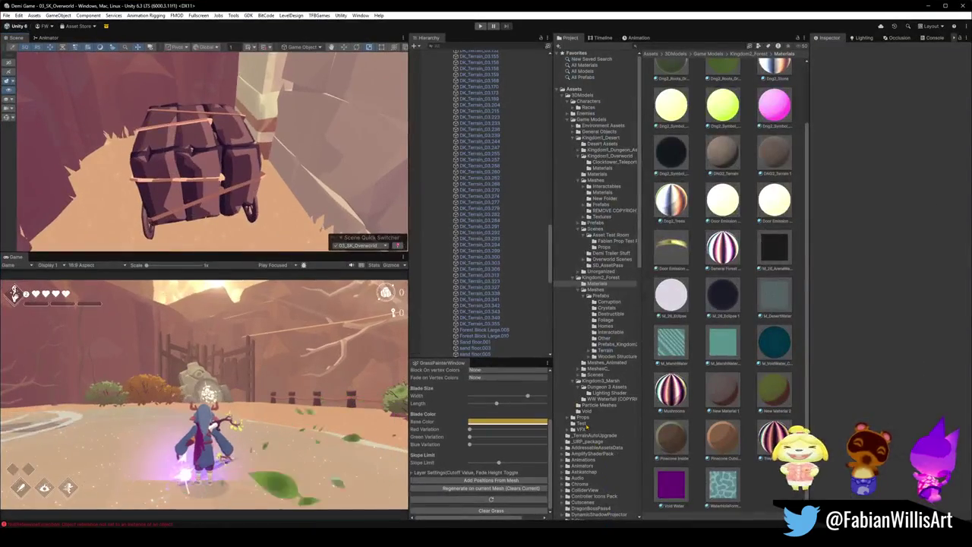
- Fly the Unity scene camera to the gate and rope bridge, collapsing and clearing the hierarchy selection
{"action": "right_click_drag", "start_coordinate": [327, 129], "coordinate": [297, 95]}
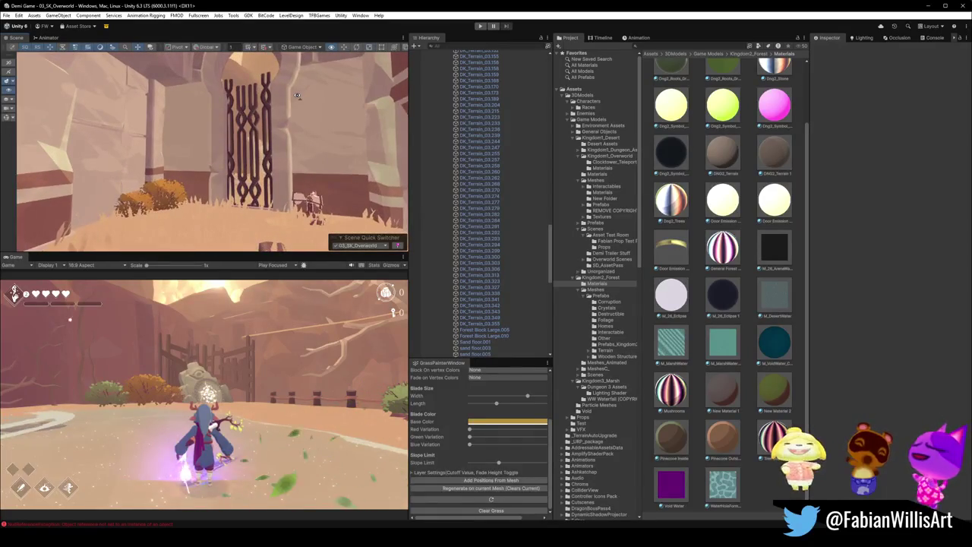
{"action": "left_click", "coordinate": [482, 245]}
{"action": "key", "text": "ctrl+a"}
{"action": "key", "text": "Left"}
{"action": "left_click", "coordinate": [476, 280]}
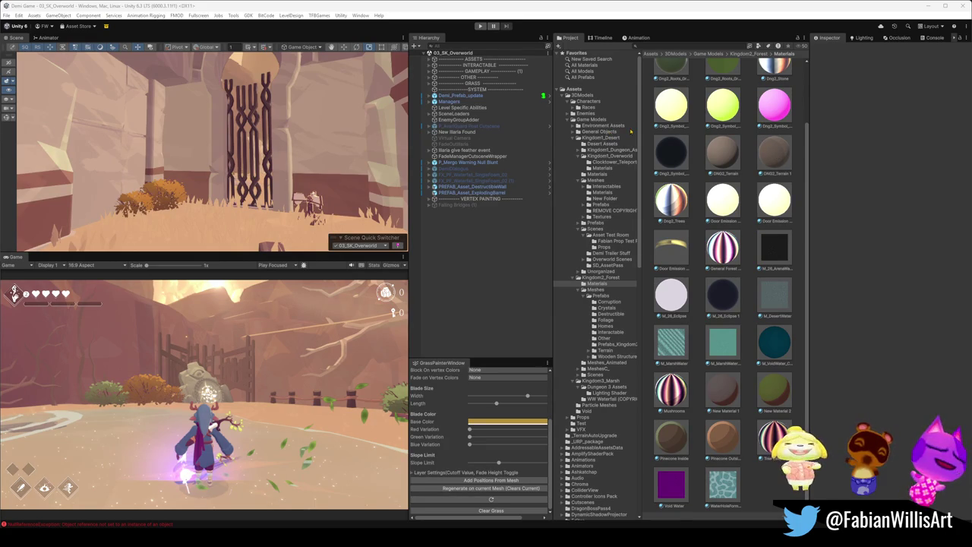
{"action": "right_click_drag", "start_coordinate": [356, 156], "coordinate": [332, 165]}
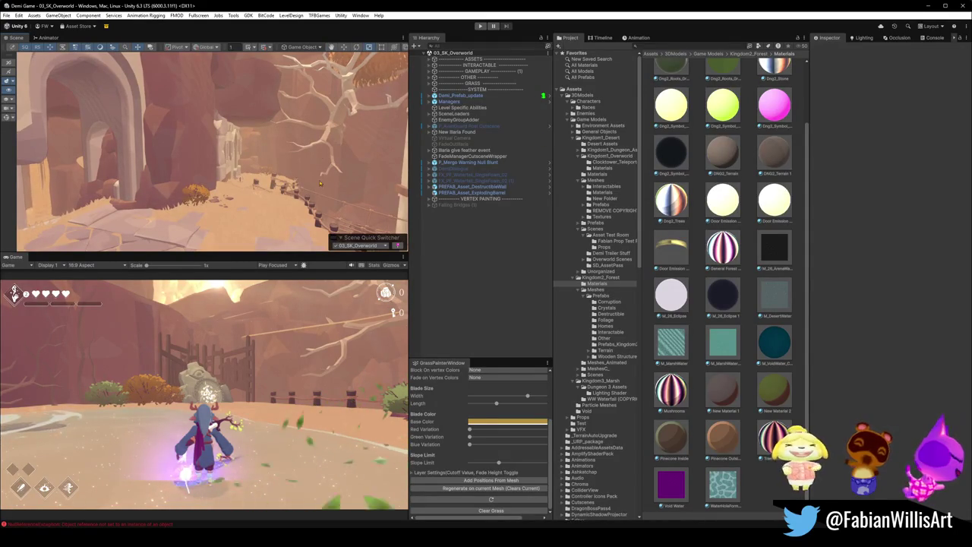
{"action": "mouse_move", "coordinate": [319, 166]}
{"action": "right_mouse_down"}
{"action": "mouse_move", "coordinate": [345, 205]}
{"action": "mouse_move", "coordinate": [298, 158]}
{"action": "mouse_move", "coordinate": [281, 161]}
{"action": "right_mouse_up"}
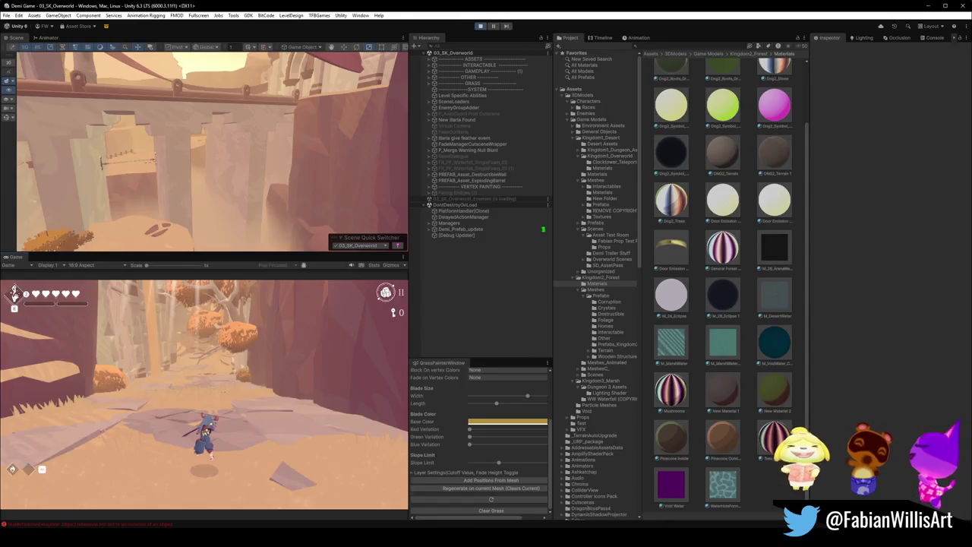
- Show the running game fullscreen with F10
{"action": "key", "text": "F10"}
- Run the character along the canyon, through the courtyard and under the arch into the cave
{"action": "key", "text": "w"}
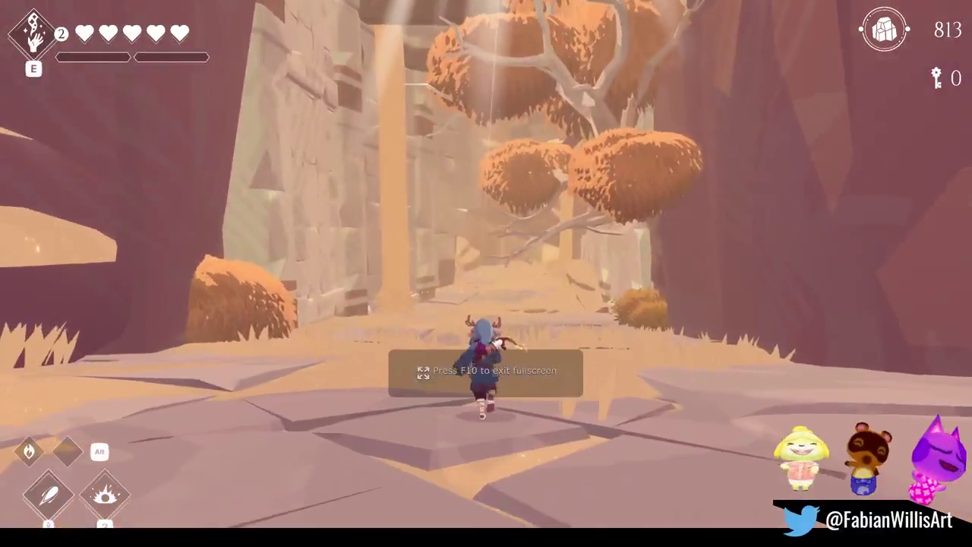
{"action": "key", "text": "w"}
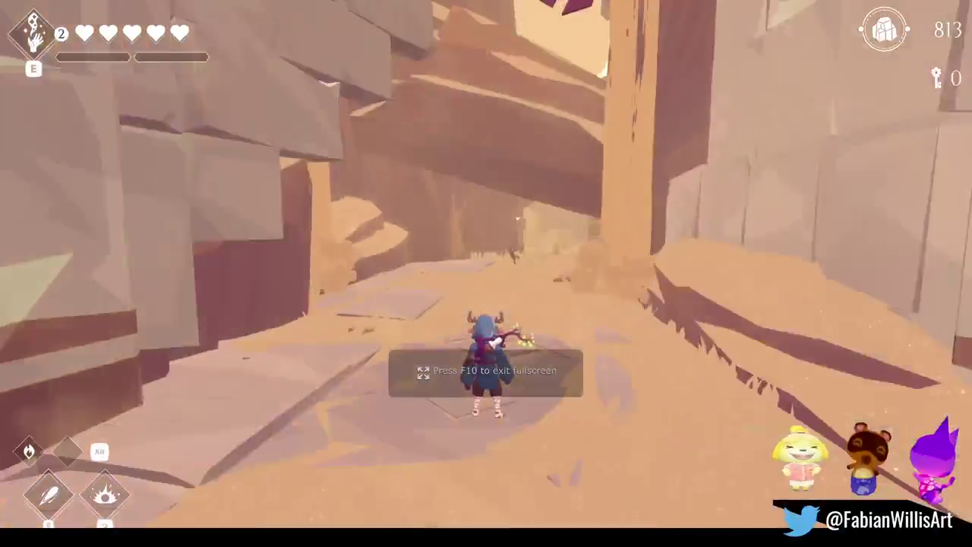
{"action": "key", "text": "w"}
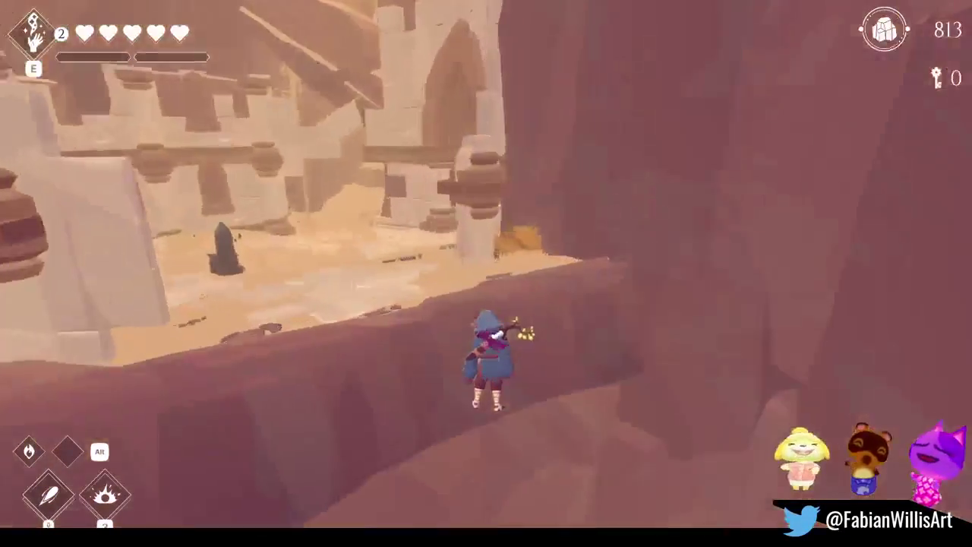
{"action": "key", "text": "w"}
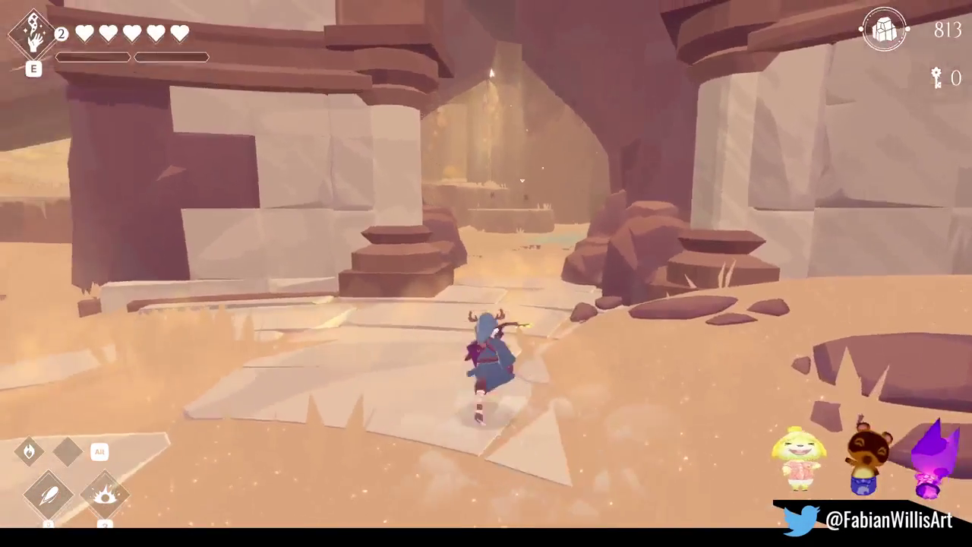
{"action": "key", "text": "w"}
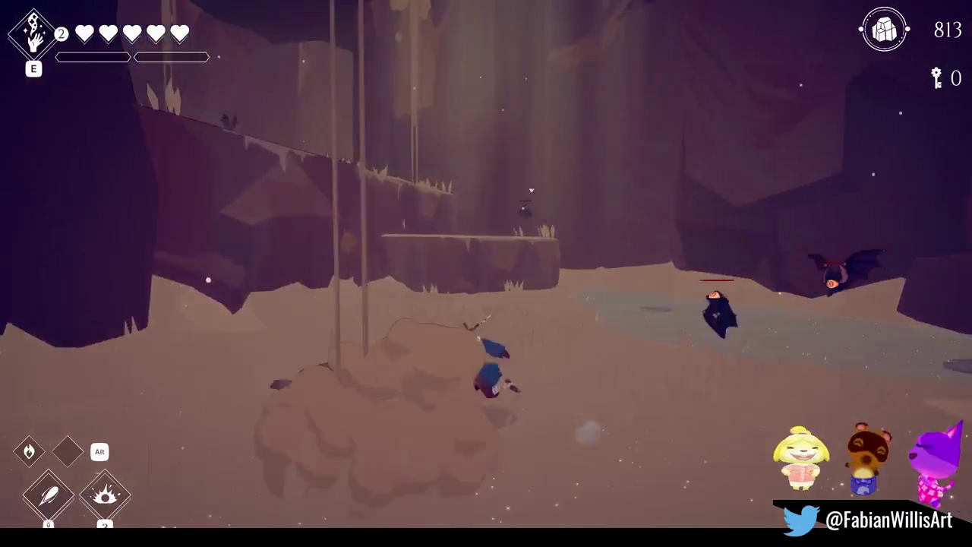
- Dash at the bats, kill them and the dark creature, and collect the shards
{"action": "key", "text": "w"}
{"action": "key", "text": "space"}
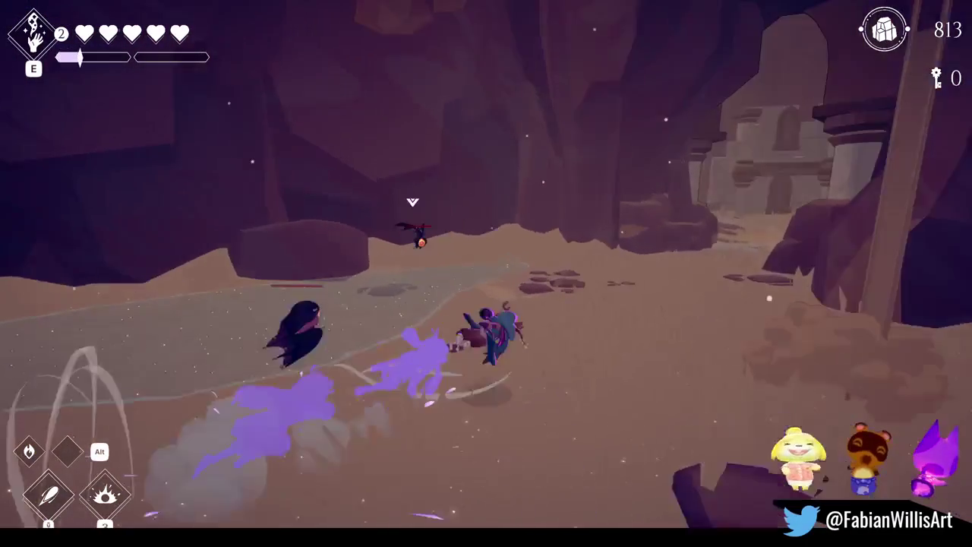
{"action": "key", "text": "w"}
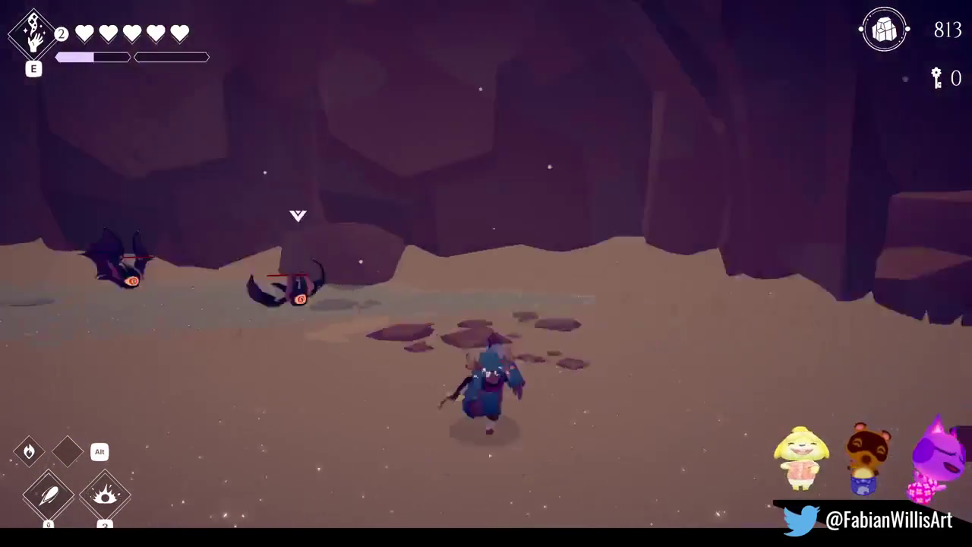
{"action": "key", "text": "w"}
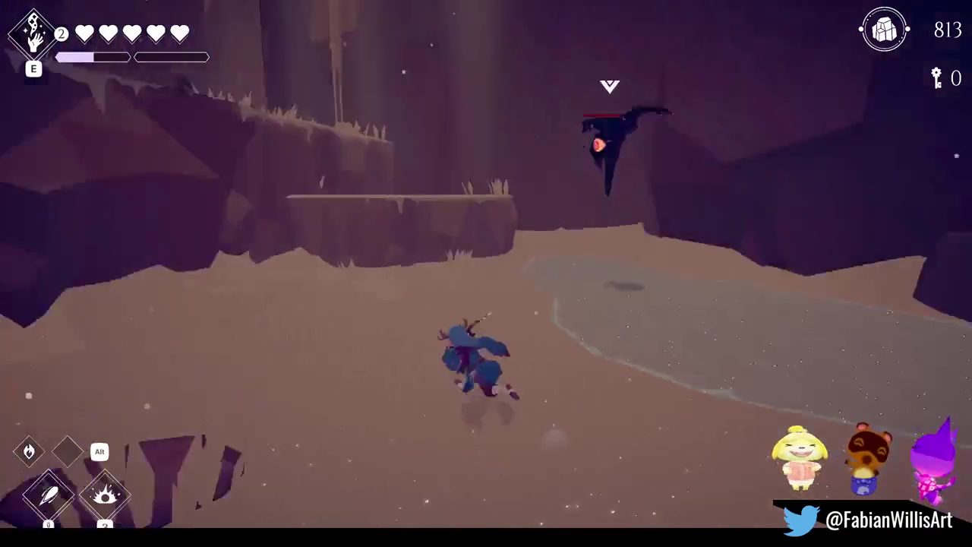
{"action": "key", "text": "w"}
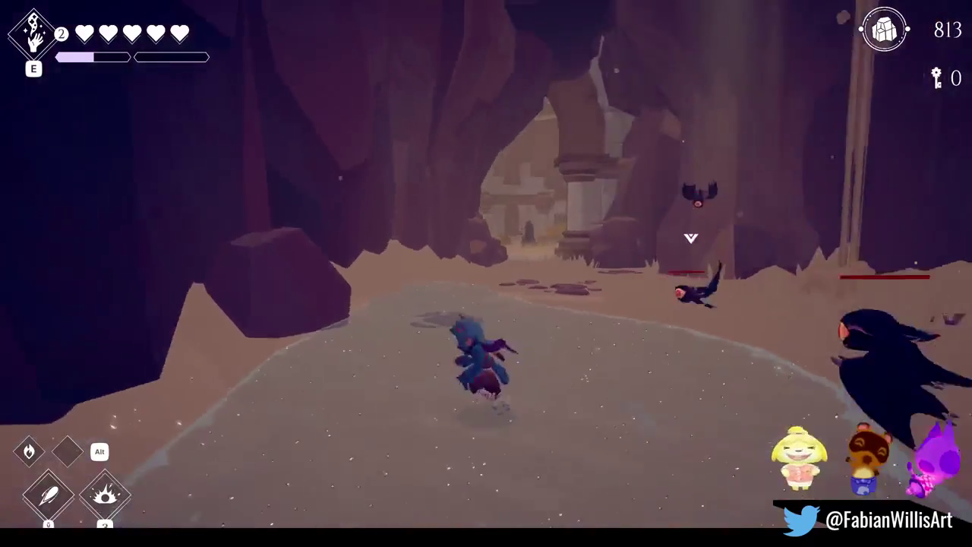
{"action": "key", "text": "w"}
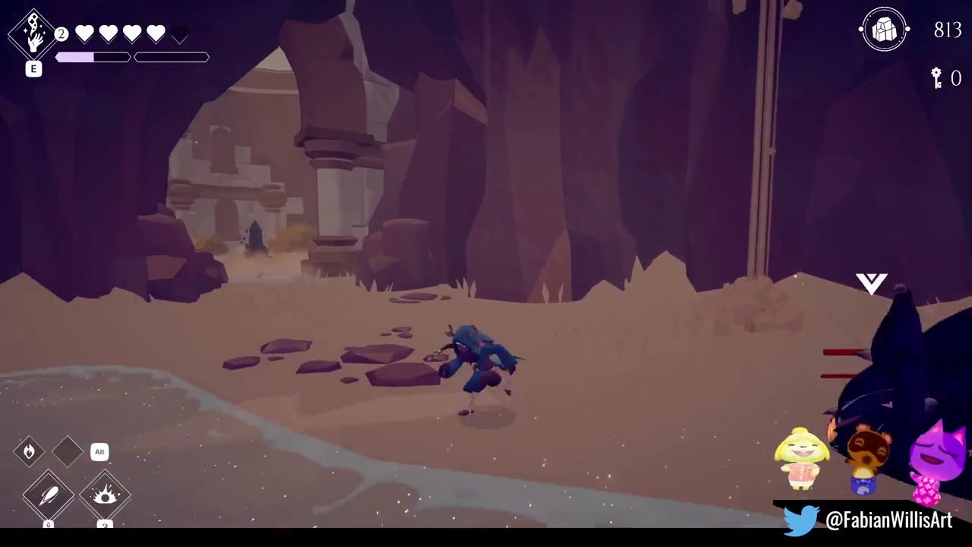
{"action": "key", "text": "w"}
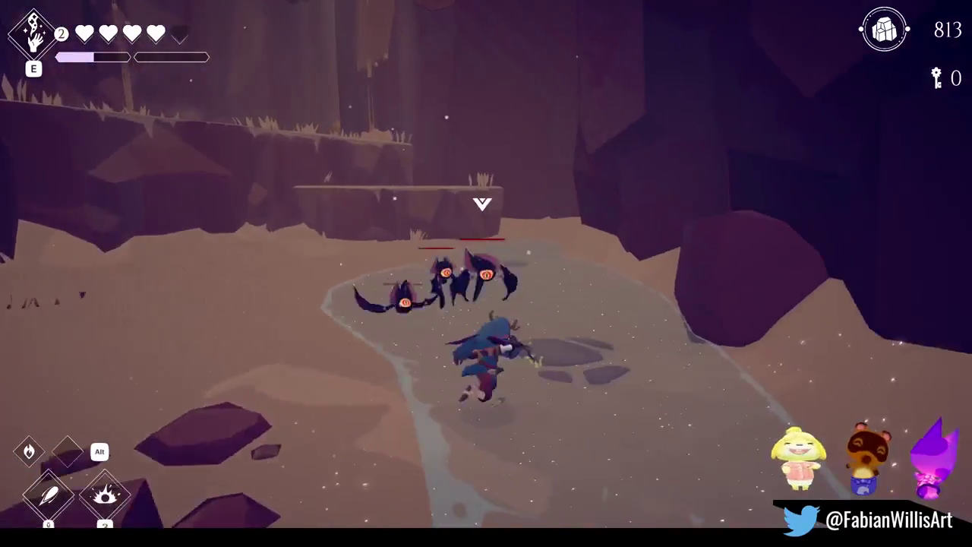
{"action": "key", "text": "w"}
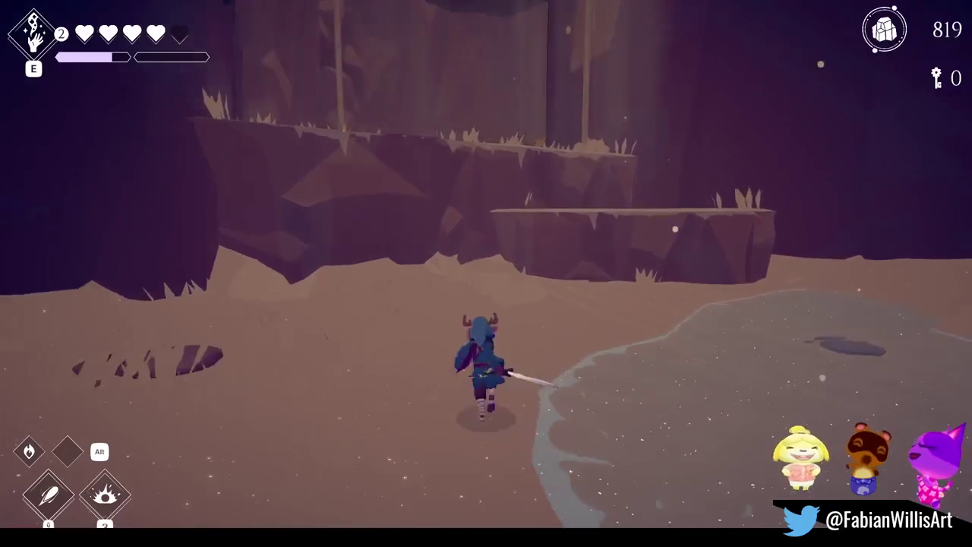
{"action": "key", "text": "a"}
- Run deeper into the cave onto the rock platform, then pause the game
{"action": "key", "text": "w"}
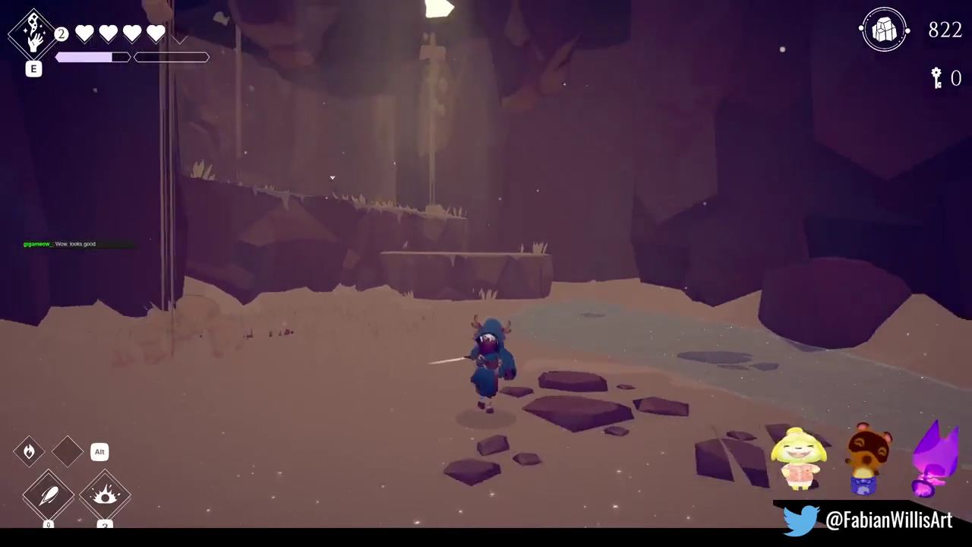
{"action": "key", "text": "w"}
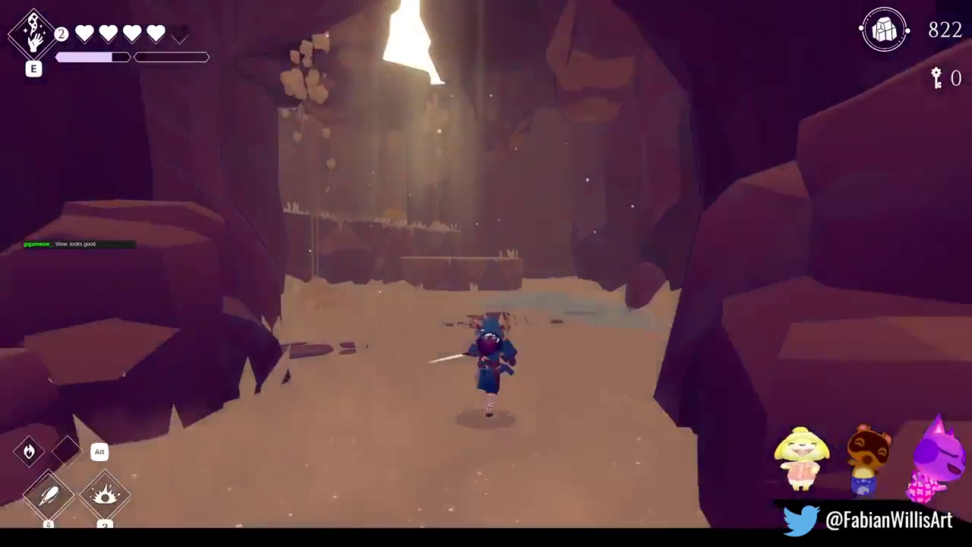
{"action": "key", "text": "w"}
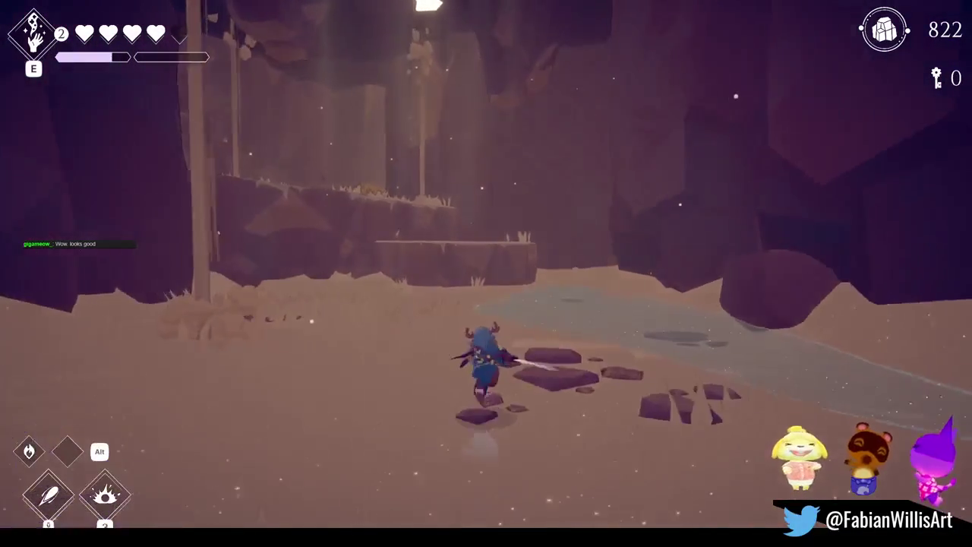
{"action": "key", "text": "w"}
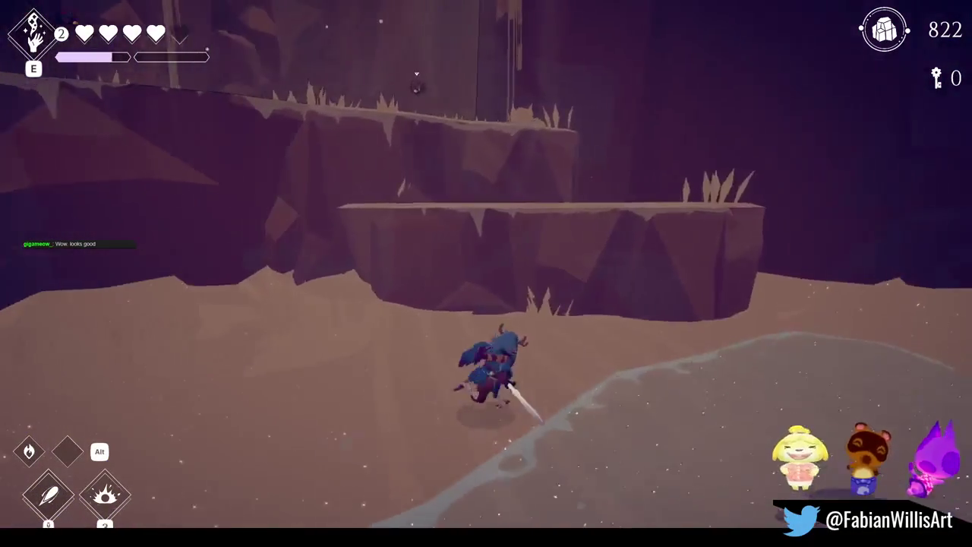
{"action": "key", "text": "w"}
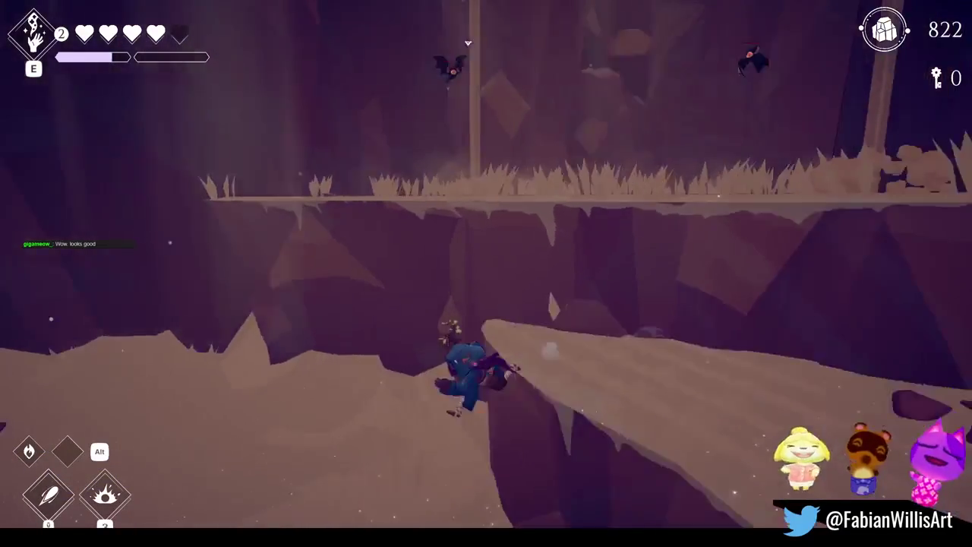
{"action": "key", "text": "w"}
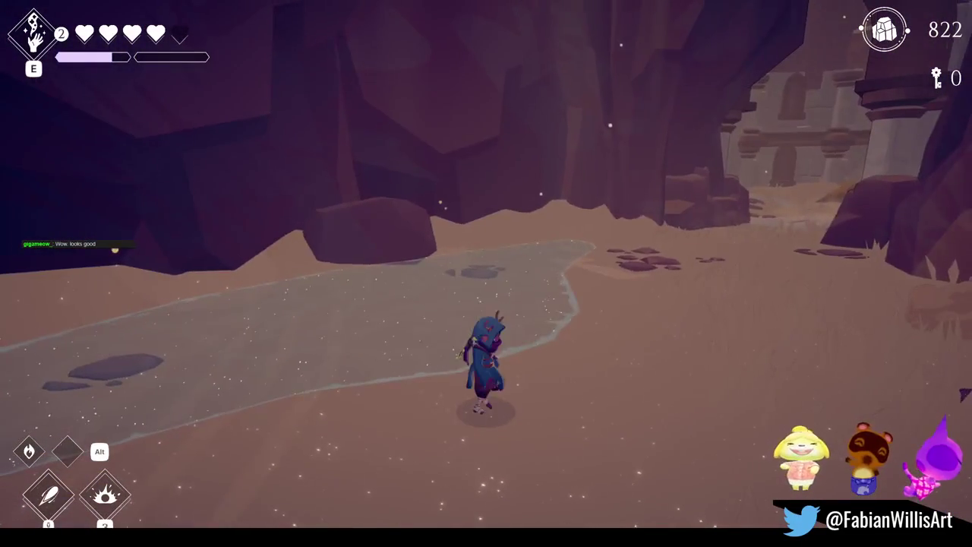
{"action": "key", "text": "w"}
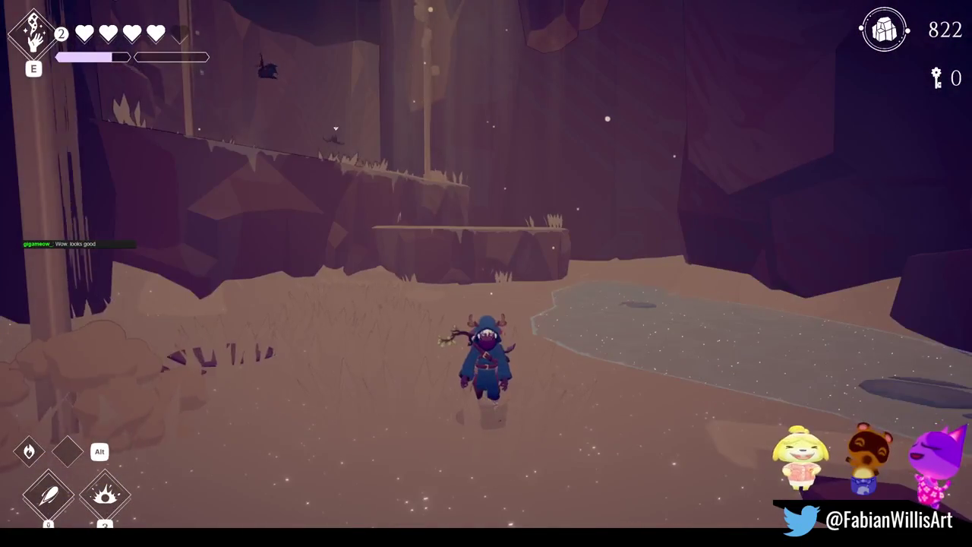
{"action": "key", "text": "Escape"}
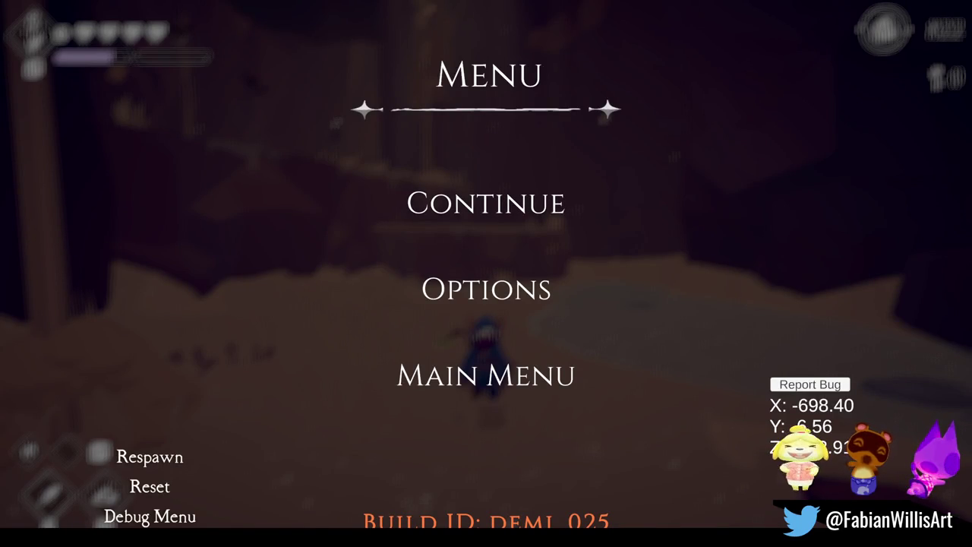
- Resume the game, slash the bat and climb onto the plateau
{"action": "left_click", "coordinate": [487, 212]}
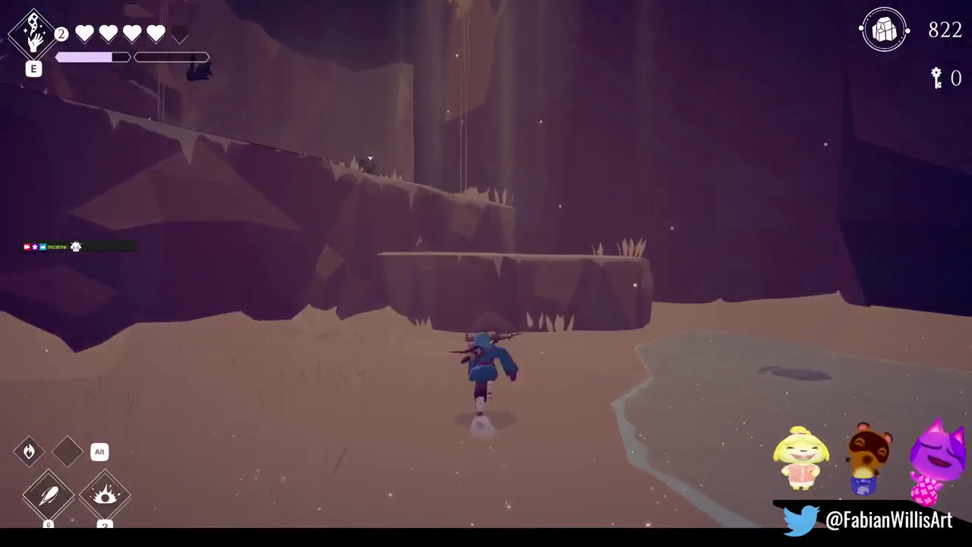
{"action": "key", "text": "w"}
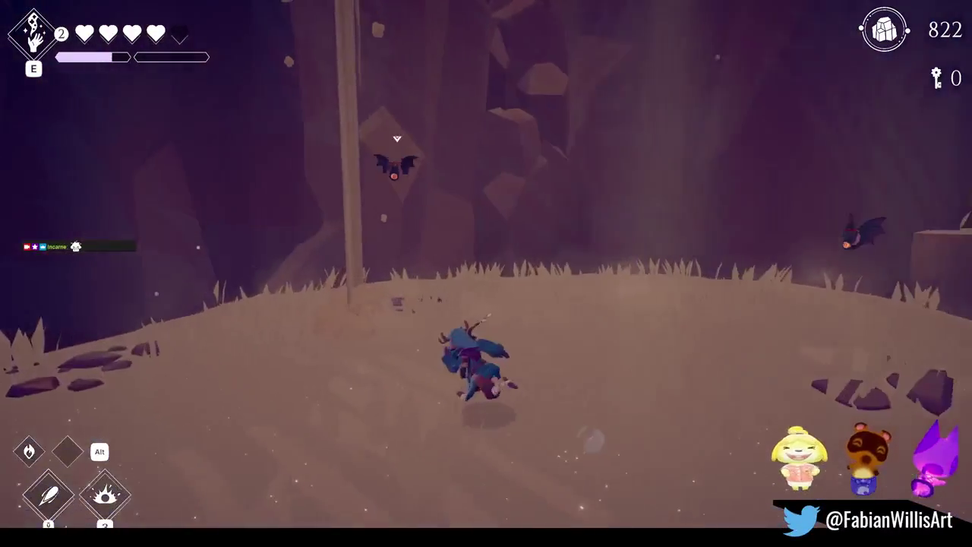
{"action": "left_click", "coordinate": [486, 274]}
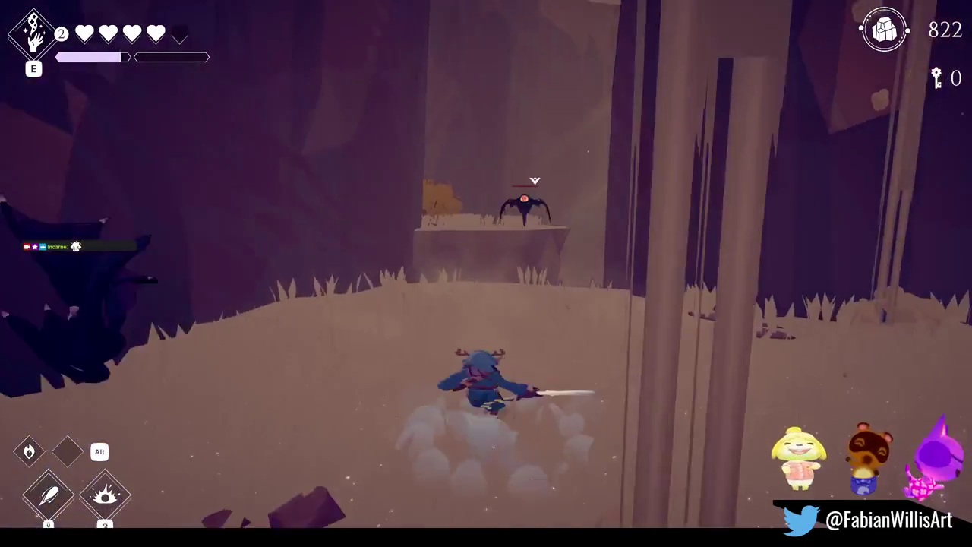
{"action": "left_click", "coordinate": [486, 273]}
{"action": "key", "text": "w"}
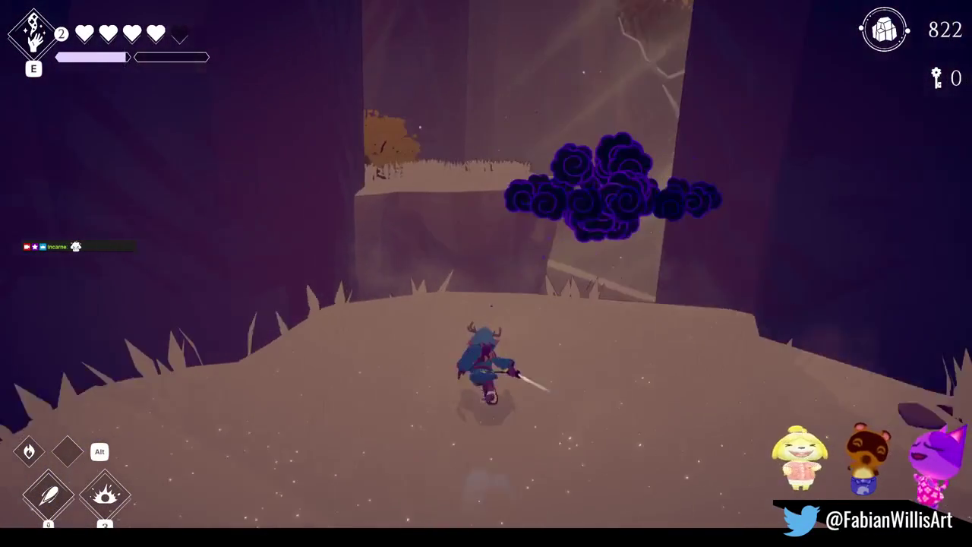
{"action": "key", "text": "w"}
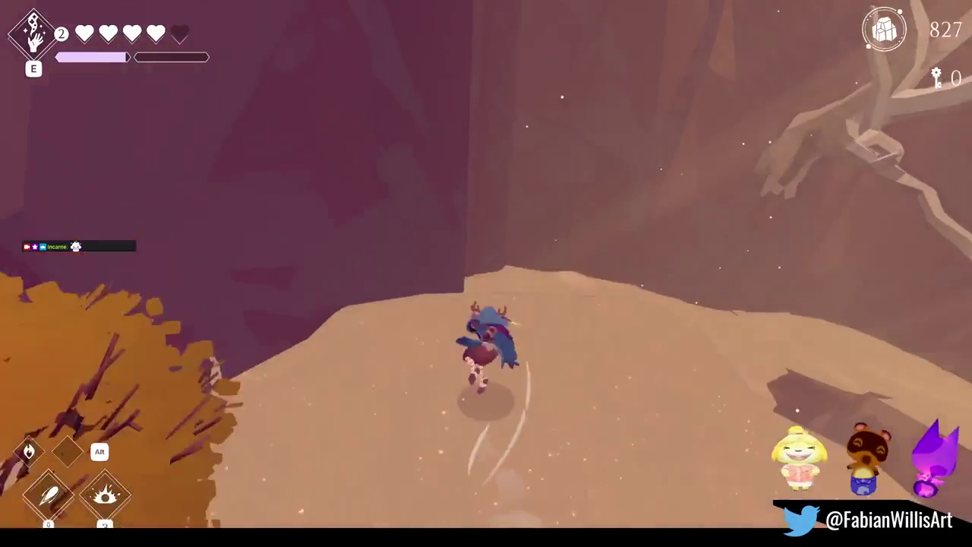
- Run across the plateau through the ruins and up the temple stairs
{"action": "key", "text": "w"}
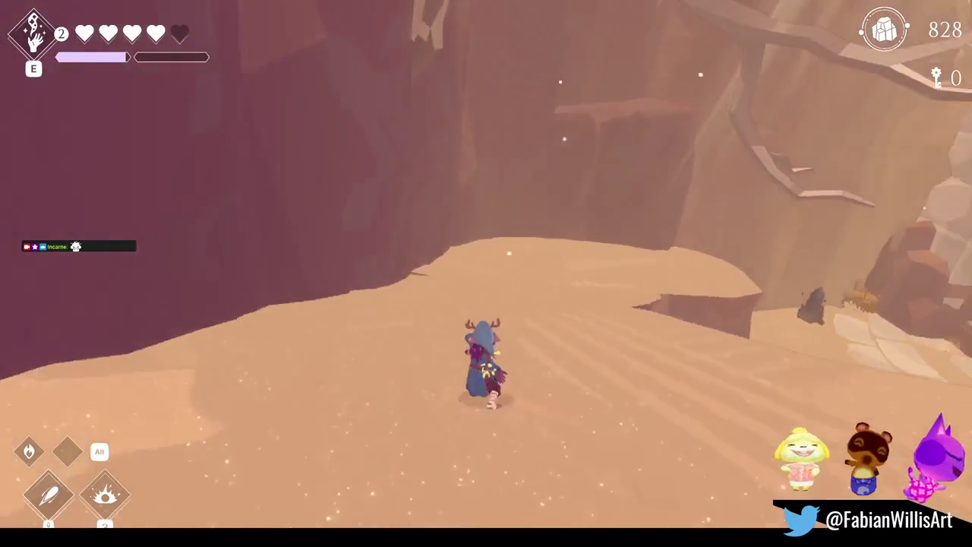
{"action": "key", "text": "w"}
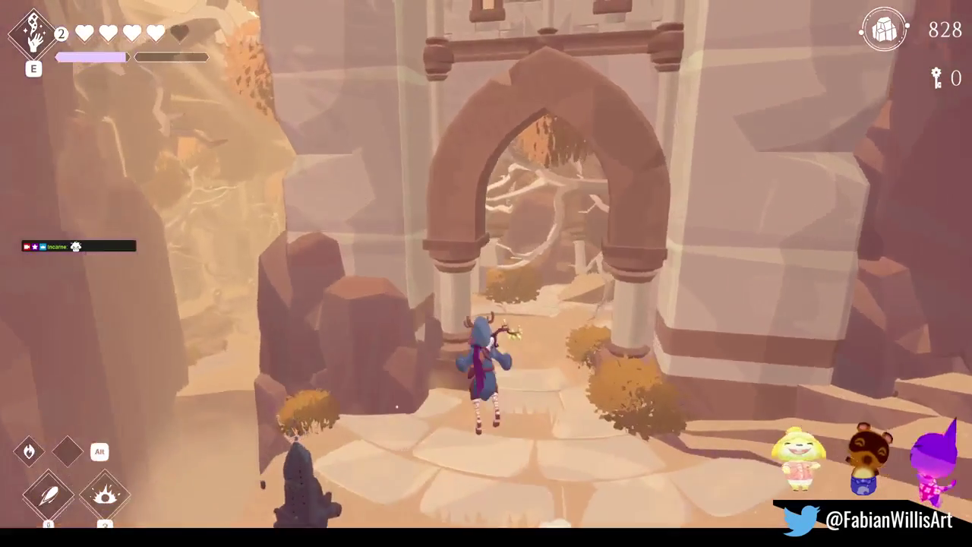
{"action": "key", "text": "w"}
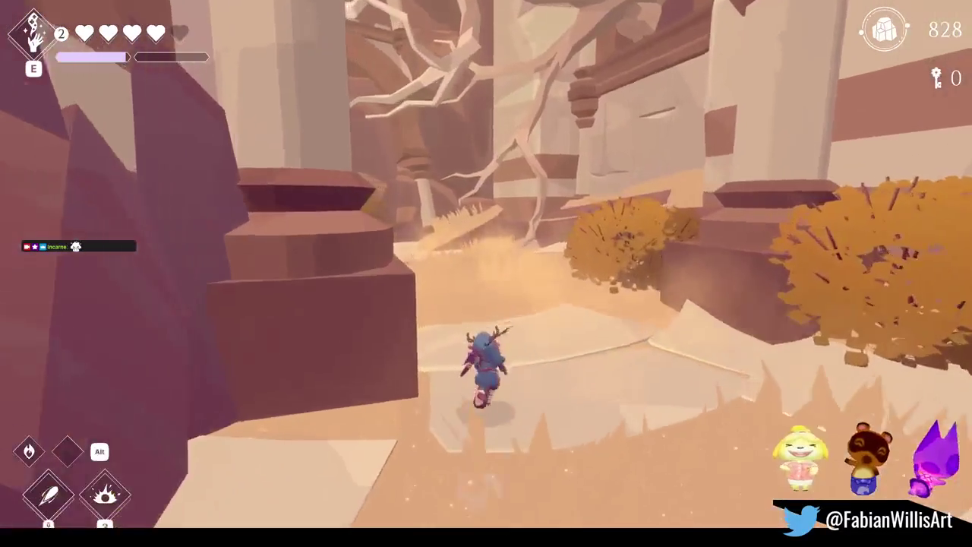
{"action": "key", "text": "w"}
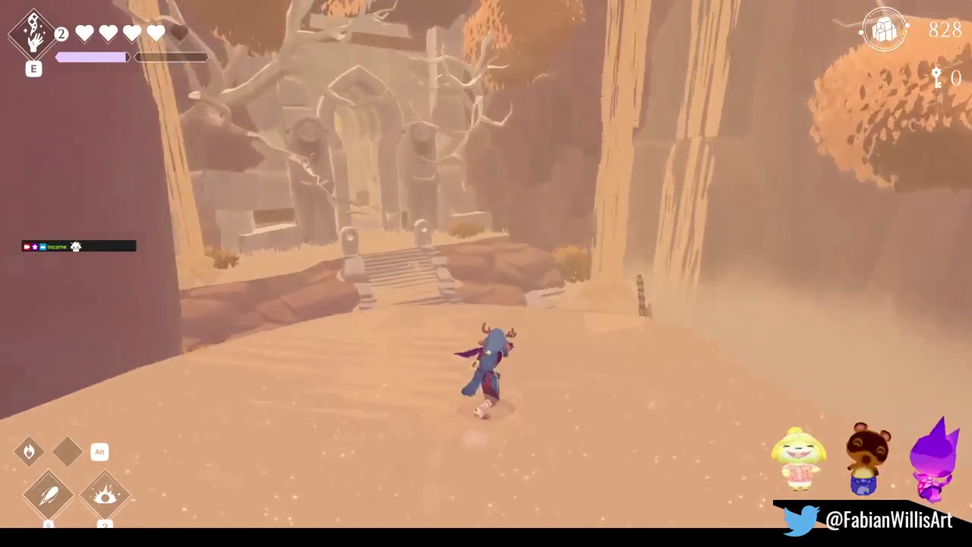
{"action": "key", "text": "w"}
{"action": "key", "text": "w"}
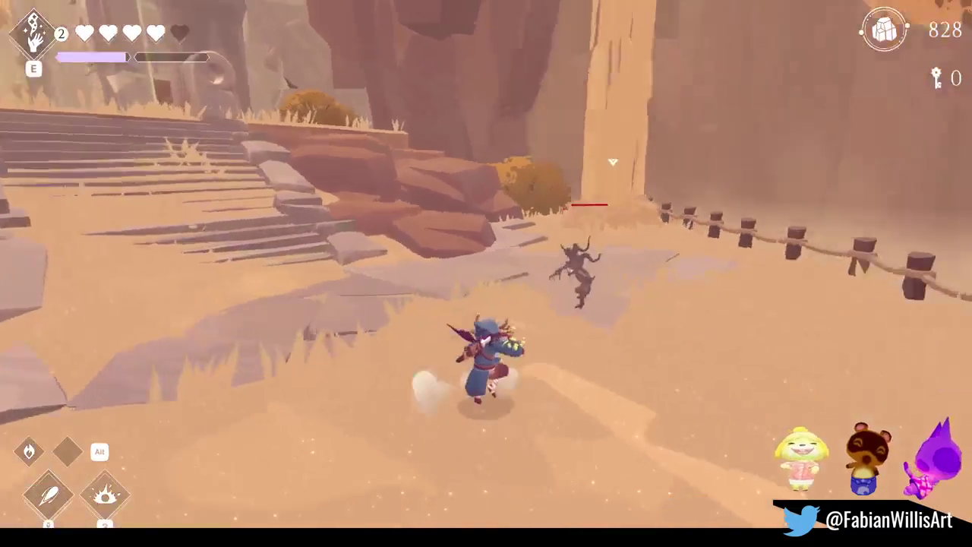
- Slash the red enemy, finish it with a fire burst, and run into the stone corridor
{"action": "left_click", "coordinate": [487, 273]}
{"action": "left_click", "coordinate": [486, 274]}
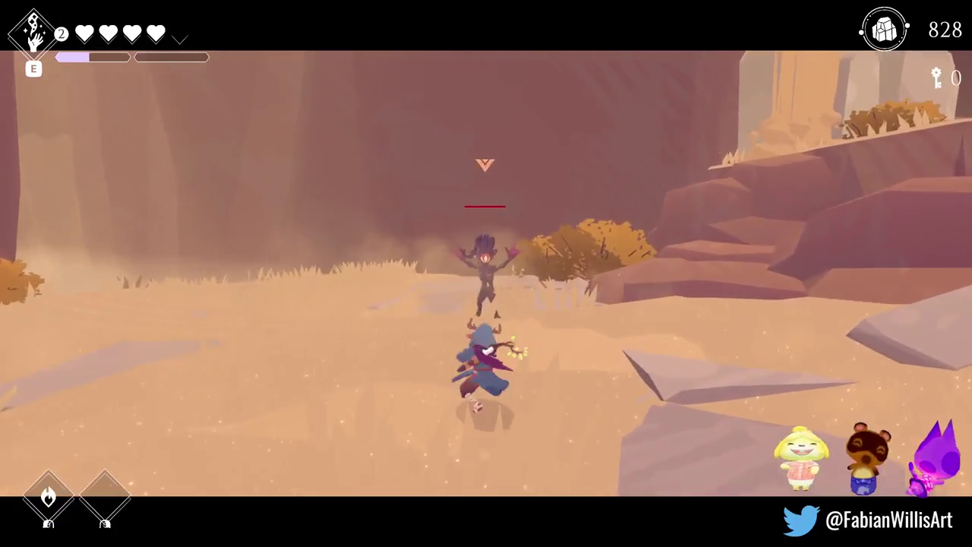
{"action": "right_click", "coordinate": [487, 273]}
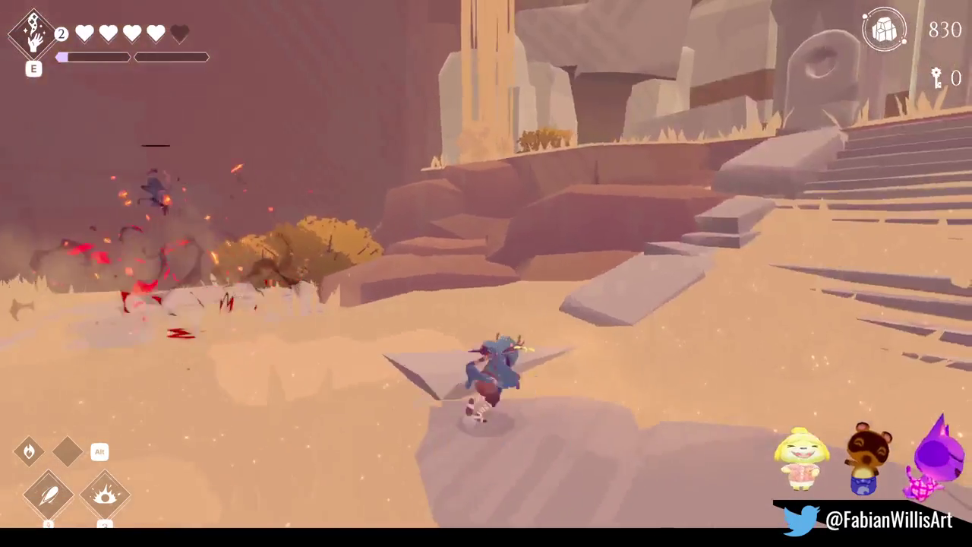
{"action": "key", "text": "w"}
{"action": "key", "text": "w"}
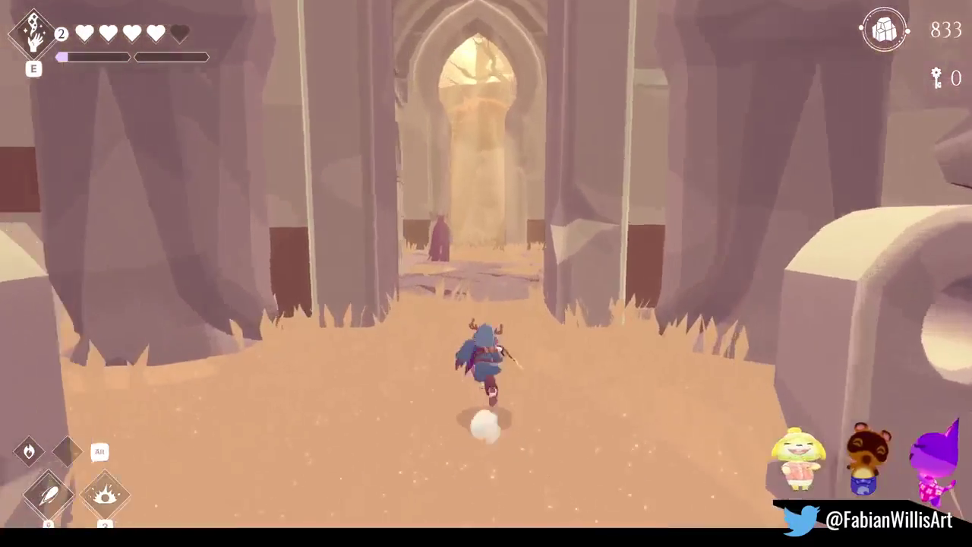
{"action": "key", "text": "w"}
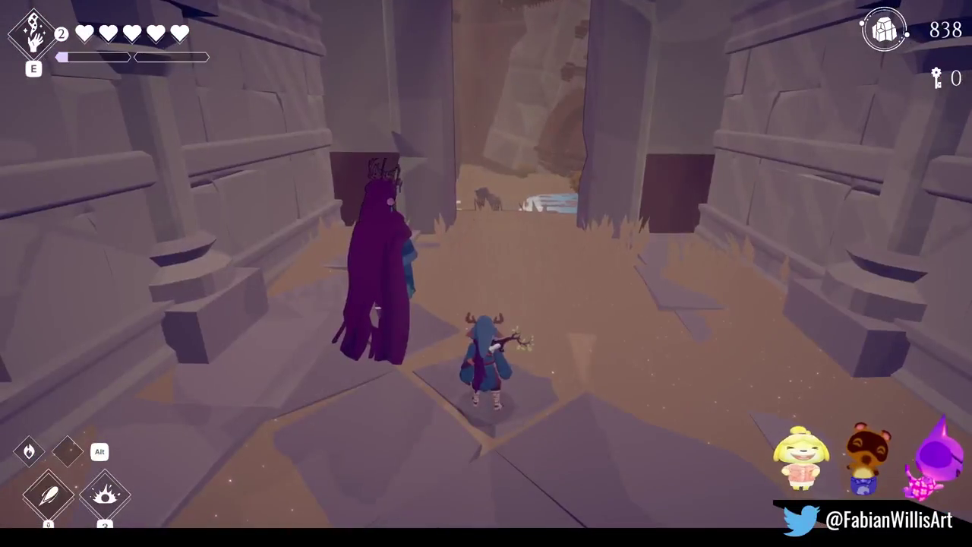
- Run across the water to the spiked shield-bearer, circle it, and smash its shield with fire bursts
{"action": "key", "text": "w"}
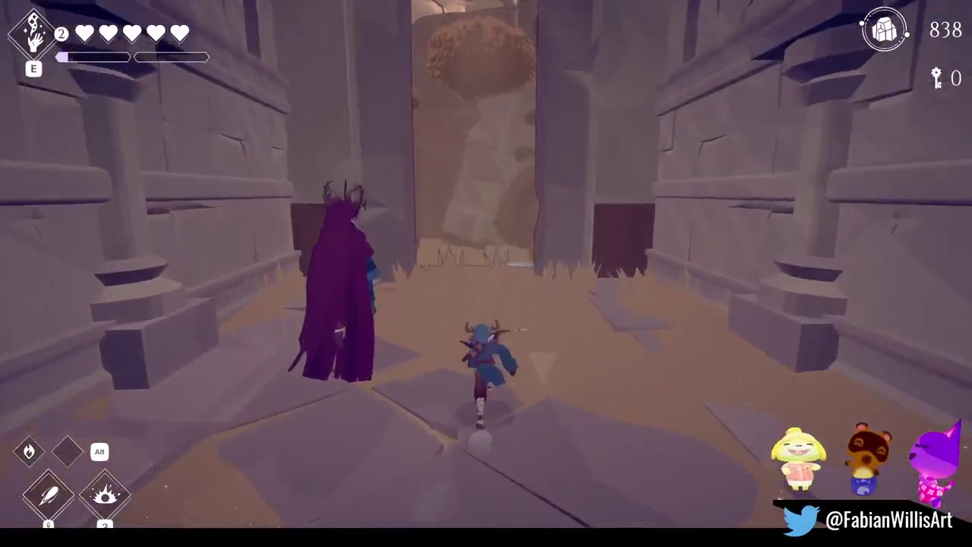
{"action": "key", "text": "w"}
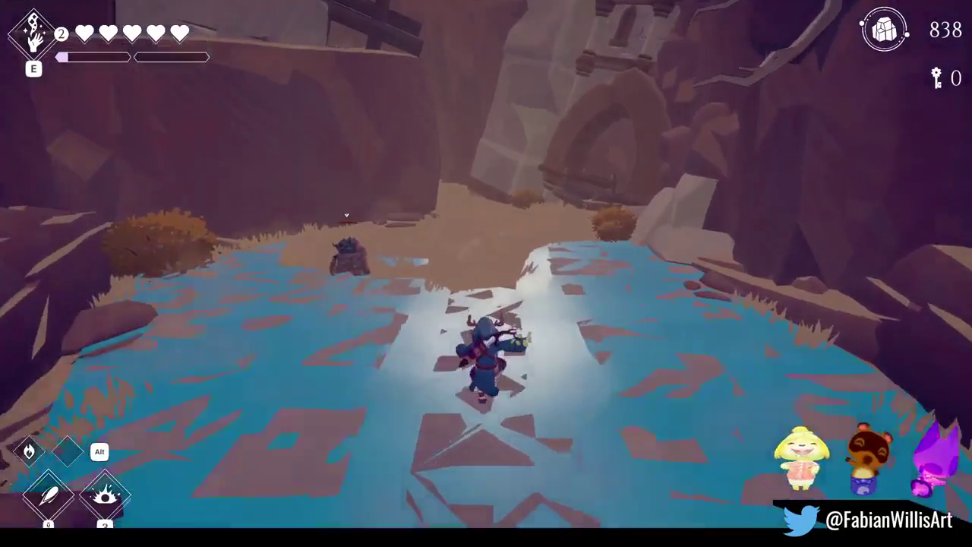
{"action": "key", "text": "w"}
{"action": "key", "text": "w"}
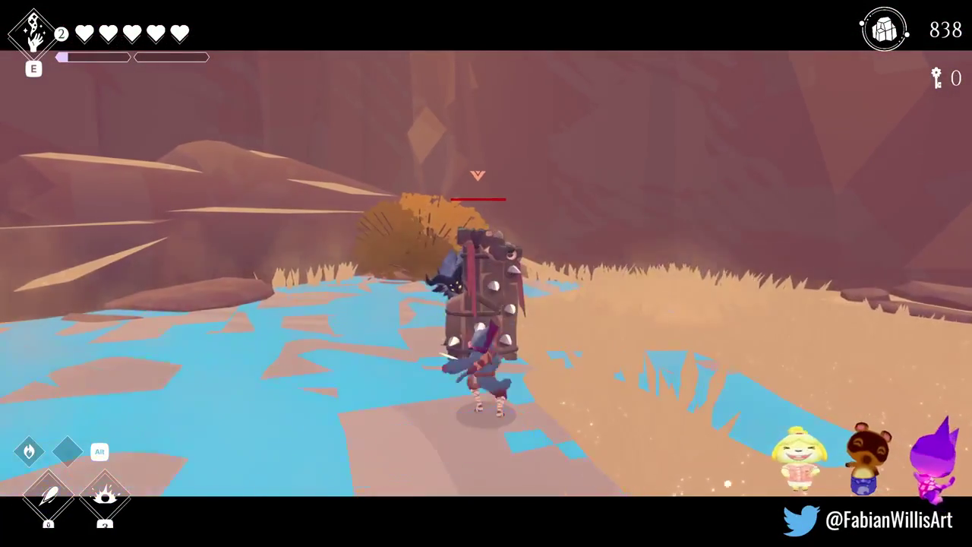
{"action": "key", "text": "a"}
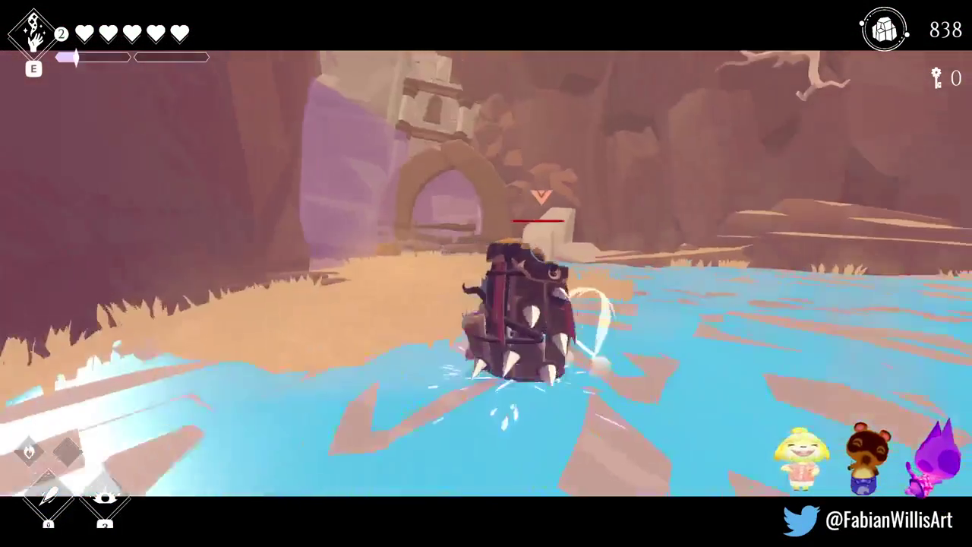
{"action": "key", "text": "a"}
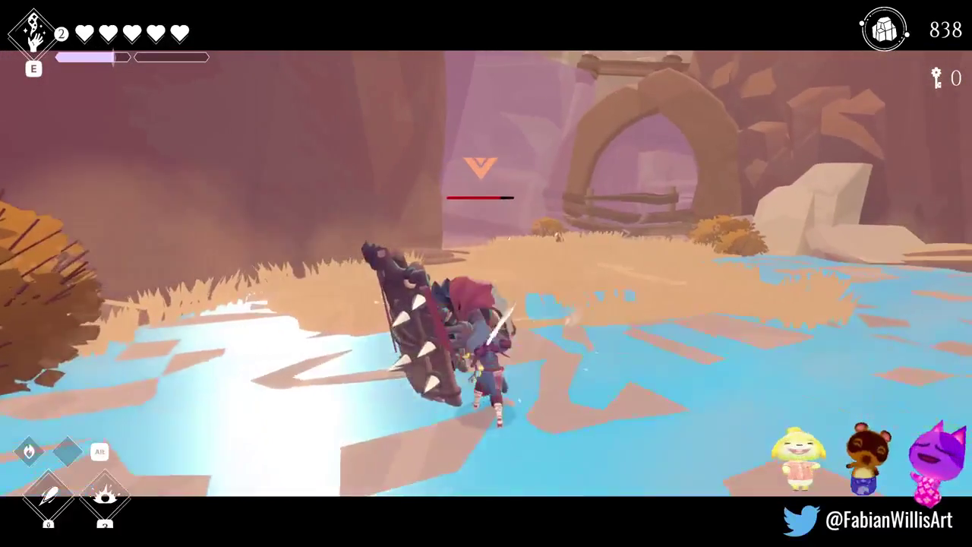
{"action": "key", "text": "s"}
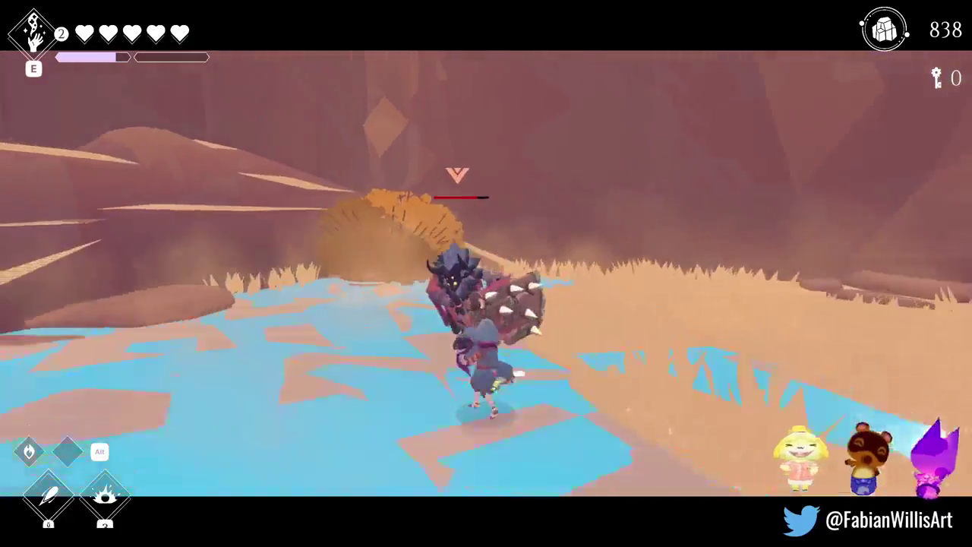
{"action": "key", "text": "w"}
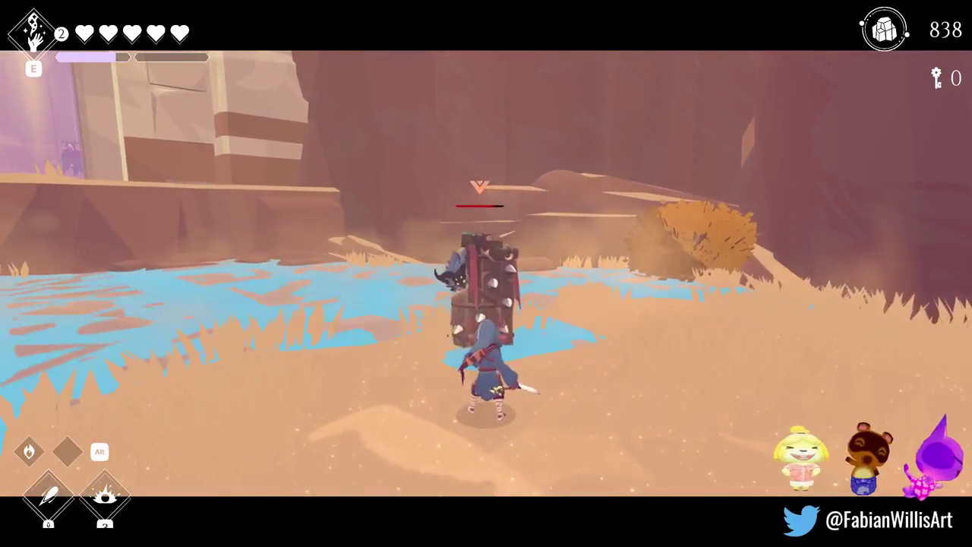
{"action": "key", "text": "a"}
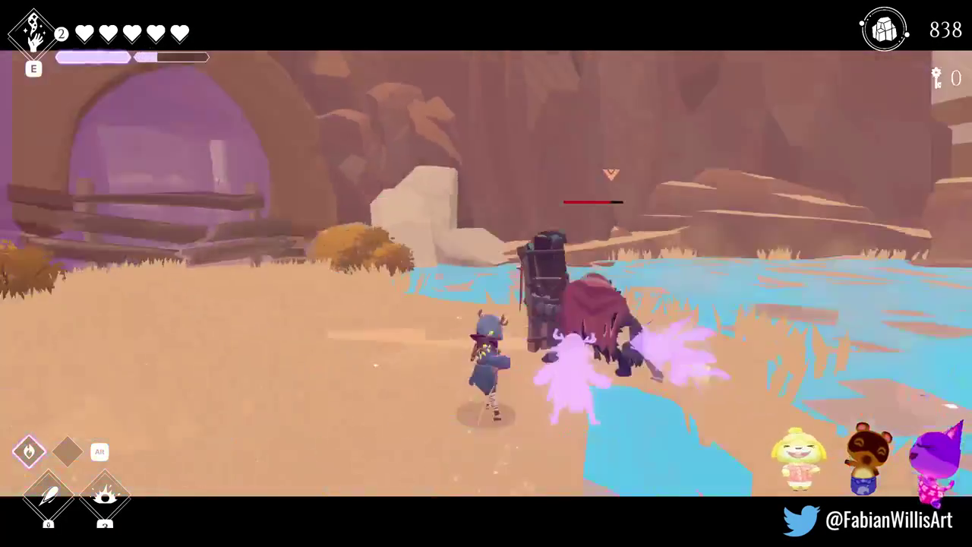
{"action": "key", "text": "alt"}
- Hit the spiked enemy with a final burst, break away left and swing from the horizontal bar
{"action": "key", "text": "q"}
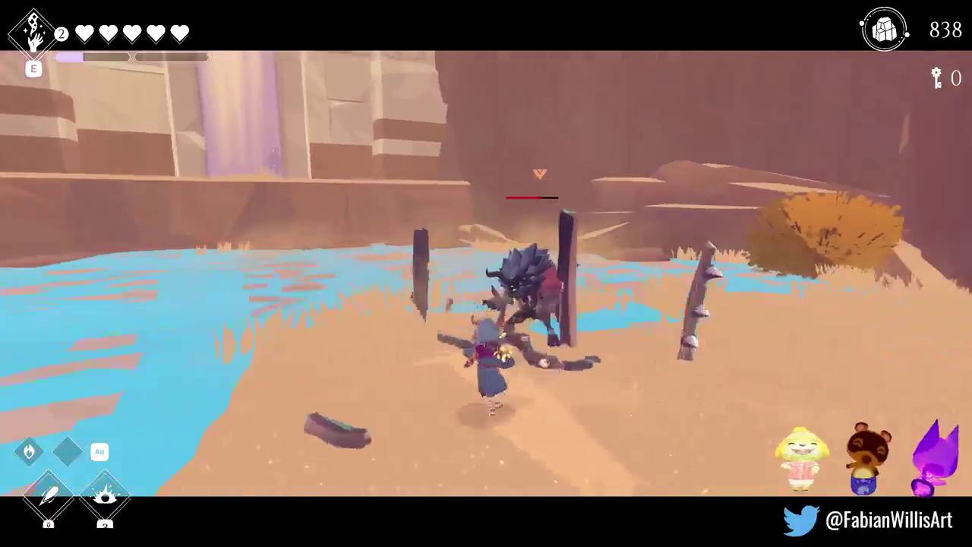
{"action": "key", "text": "a"}
{"action": "key", "text": "w"}
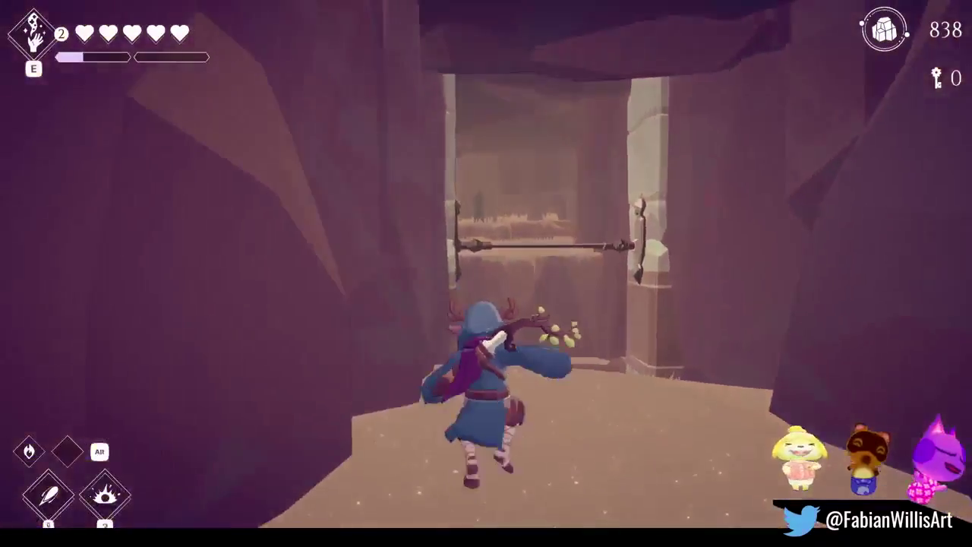
{"action": "key", "text": "w"}
{"action": "key", "text": "space"}
{"action": "key", "text": "w"}
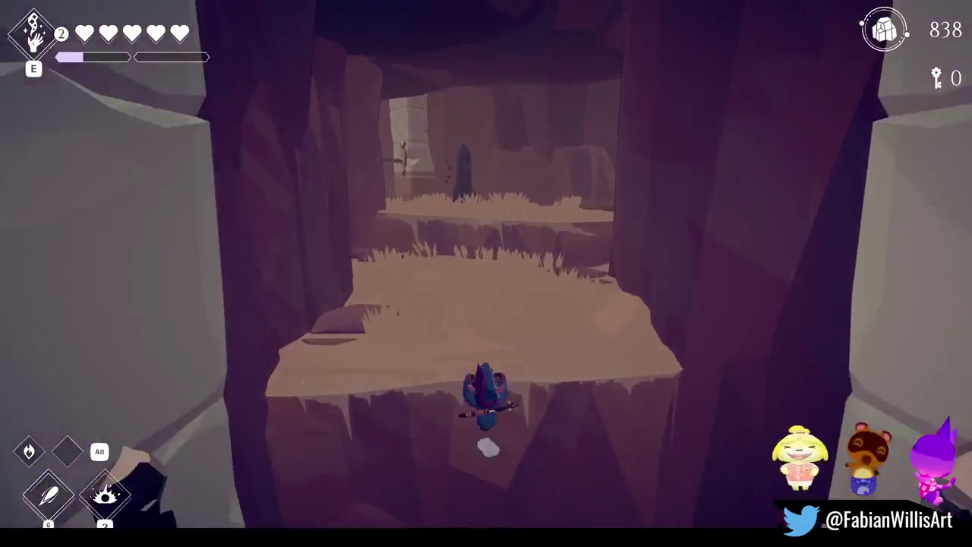
- Run through the canyon under the bar into the waterfall glade, heading toward the rune stone
{"action": "key", "text": "w"}
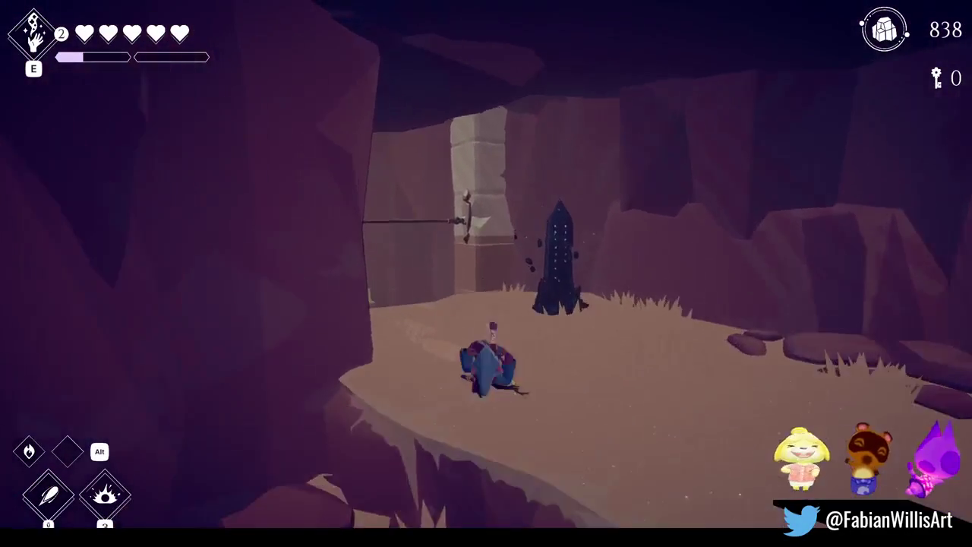
{"action": "key", "text": "w"}
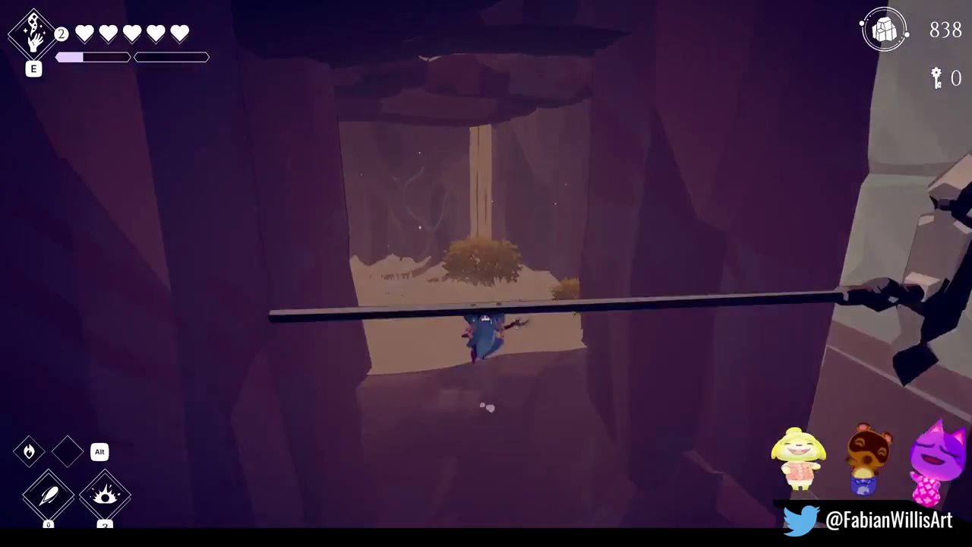
{"action": "key", "text": "w"}
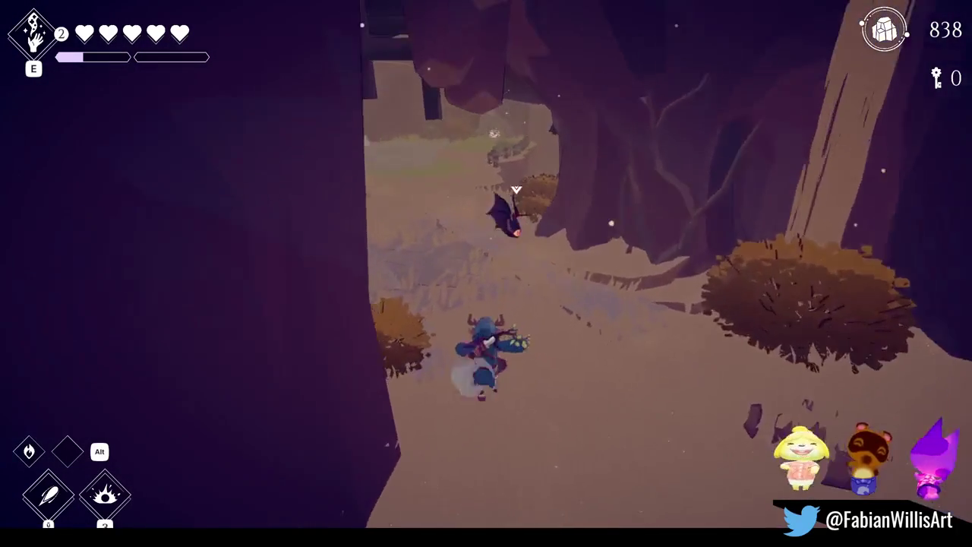
{"action": "key", "text": "w"}
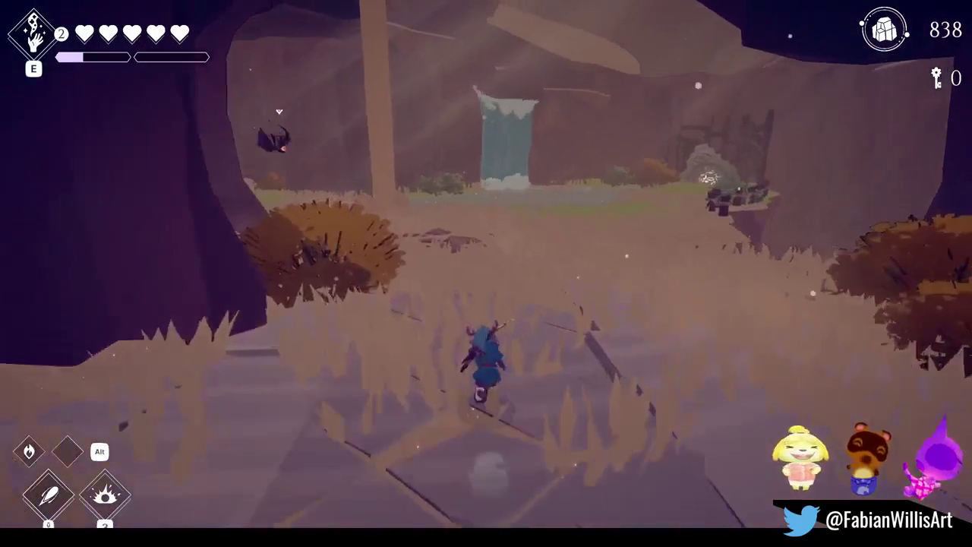
{"action": "key", "text": "w"}
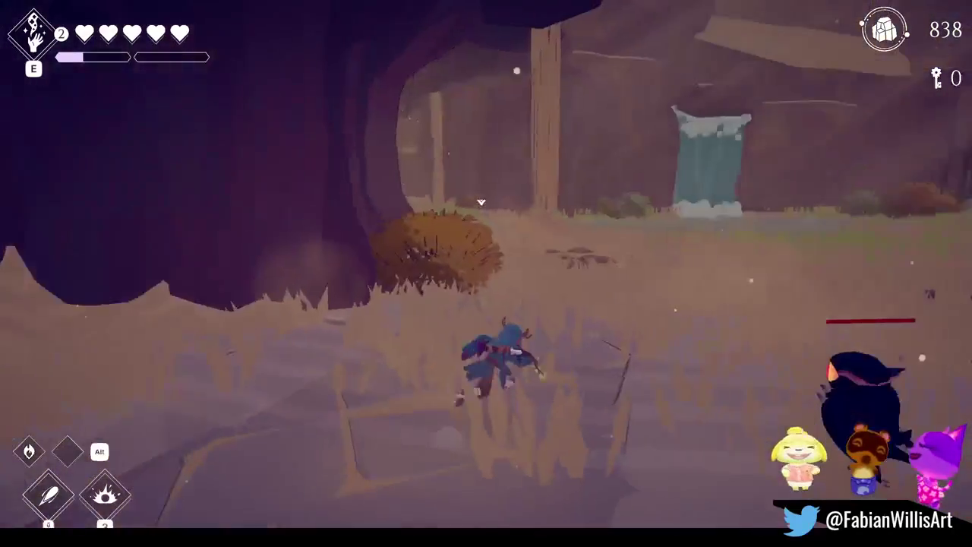
{"action": "key", "text": "w"}
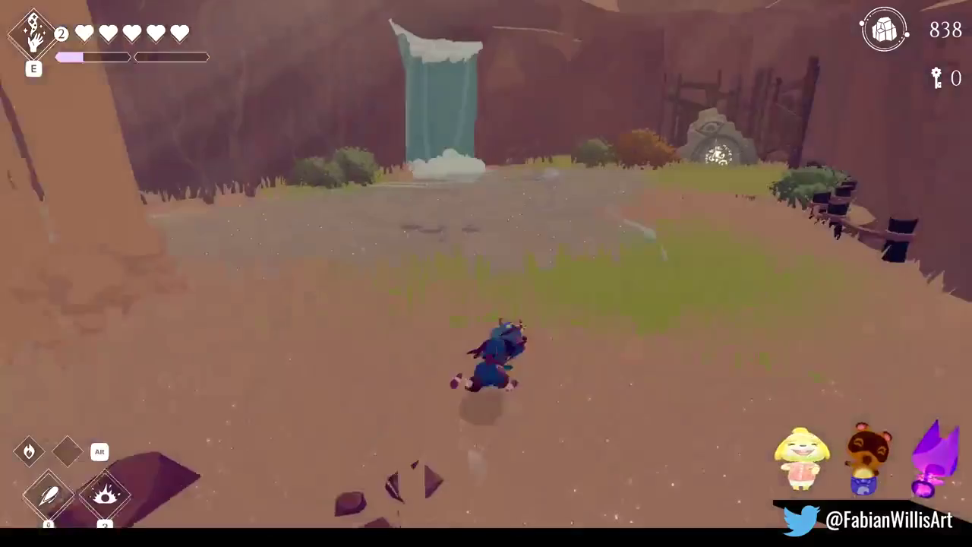
{"action": "key", "text": "w"}
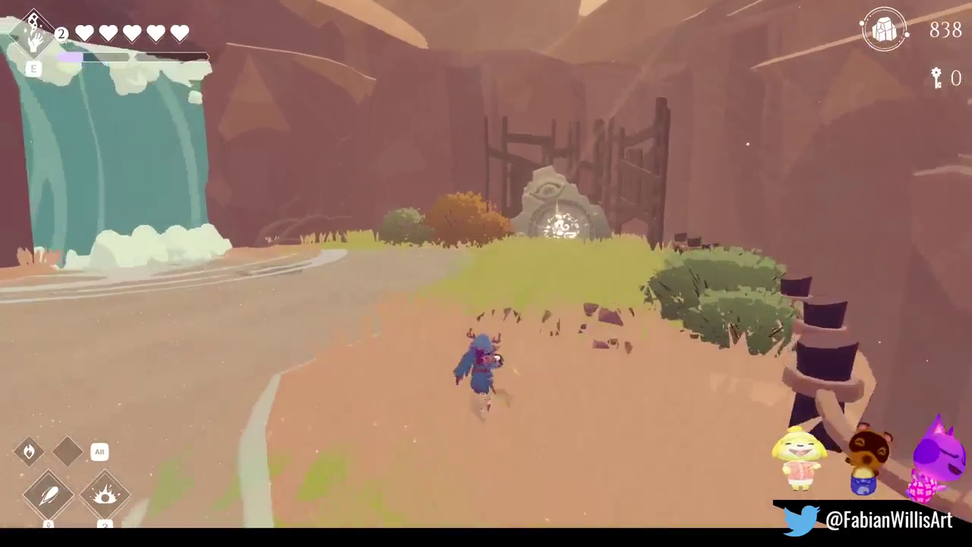
{"action": "key", "text": "w"}
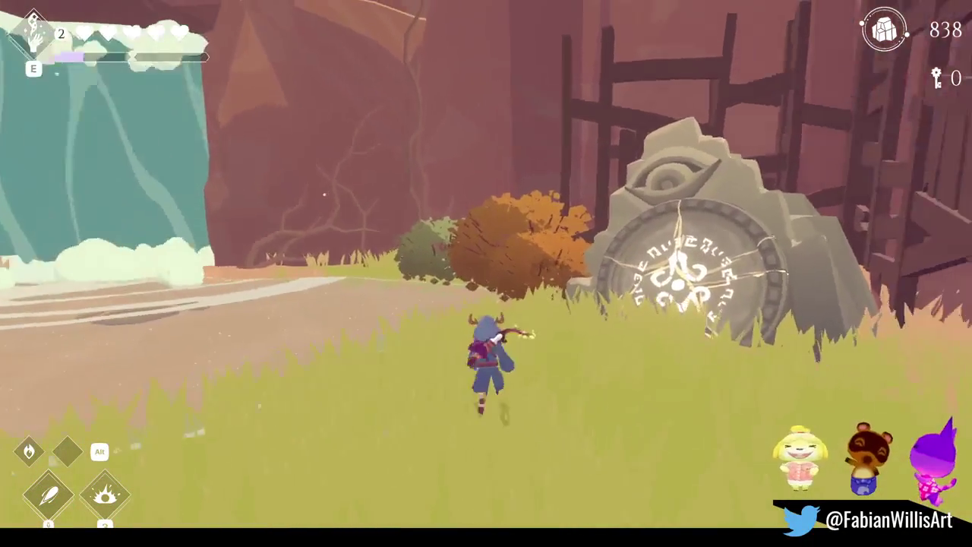
- Turn into the dark beast form and run along the dirt path through the waterfall
{"action": "key", "text": "w"}
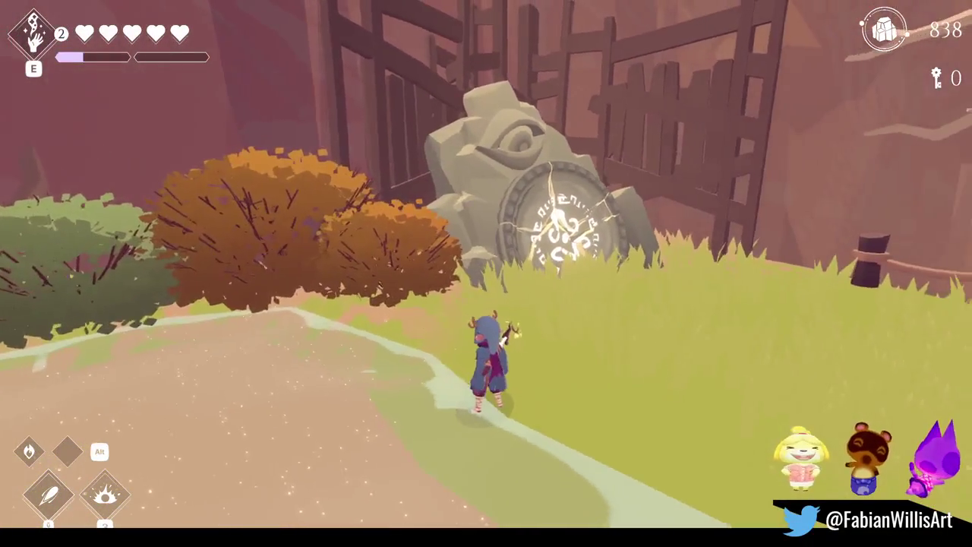
{"action": "key", "text": "w"}
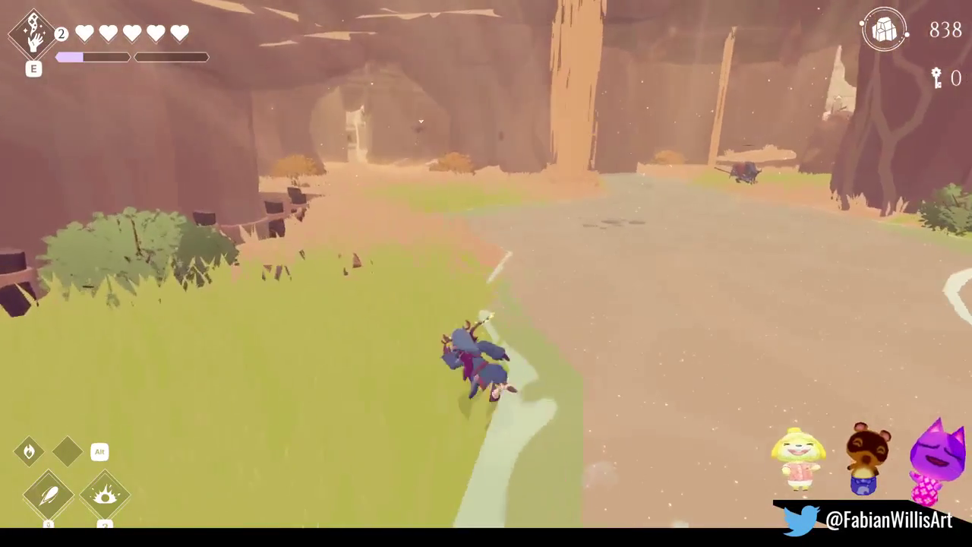
{"action": "key", "text": "w"}
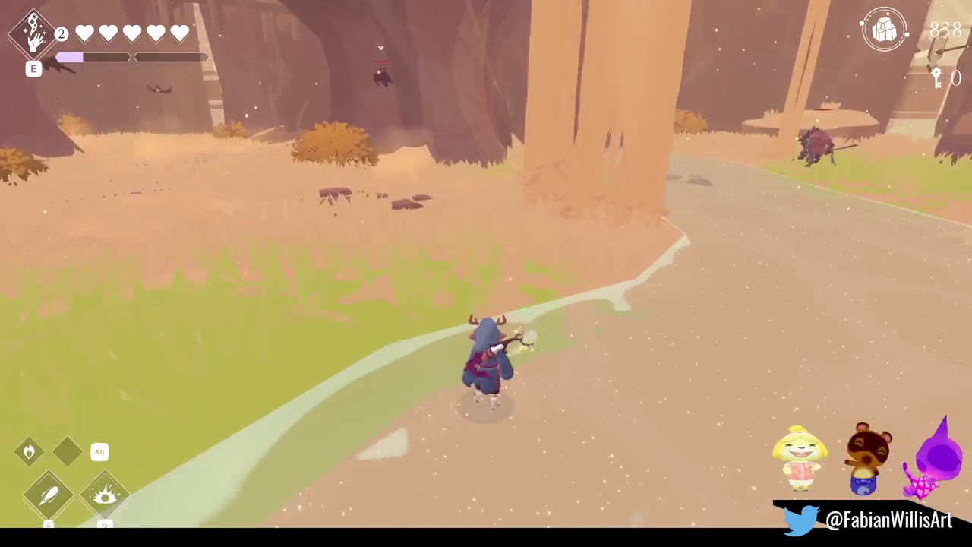
{"action": "key", "text": "shift"}
{"action": "key", "text": "w"}
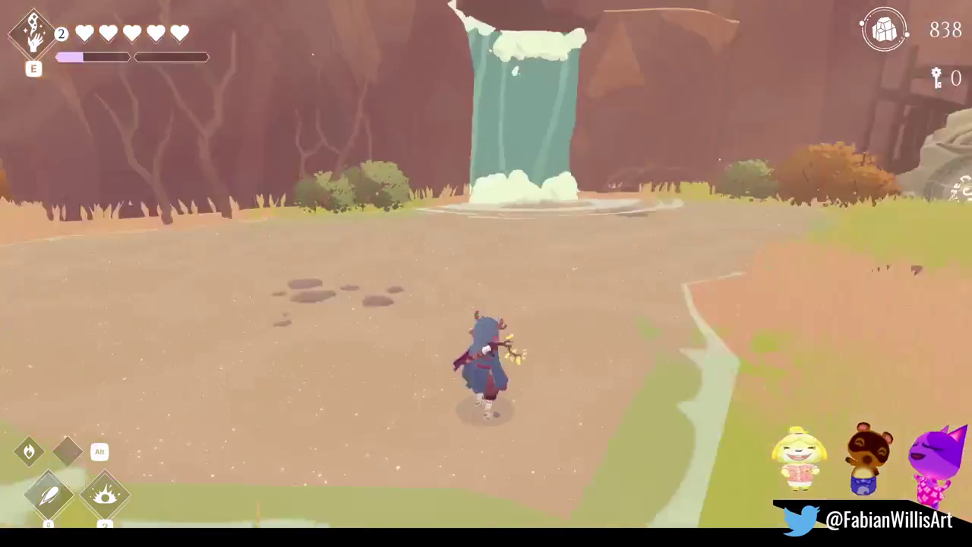
{"action": "key", "text": "w"}
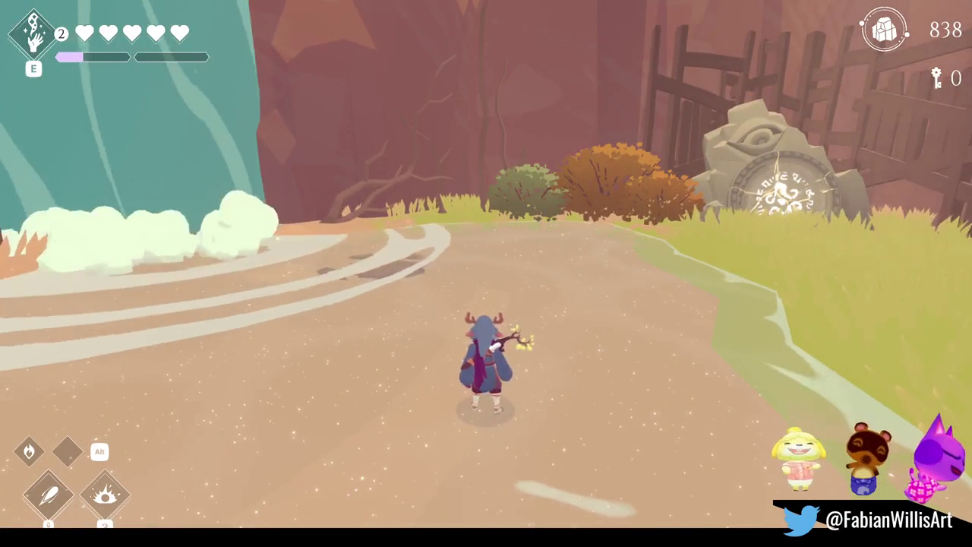
{"action": "key", "text": "w"}
{"action": "key", "text": "w"}
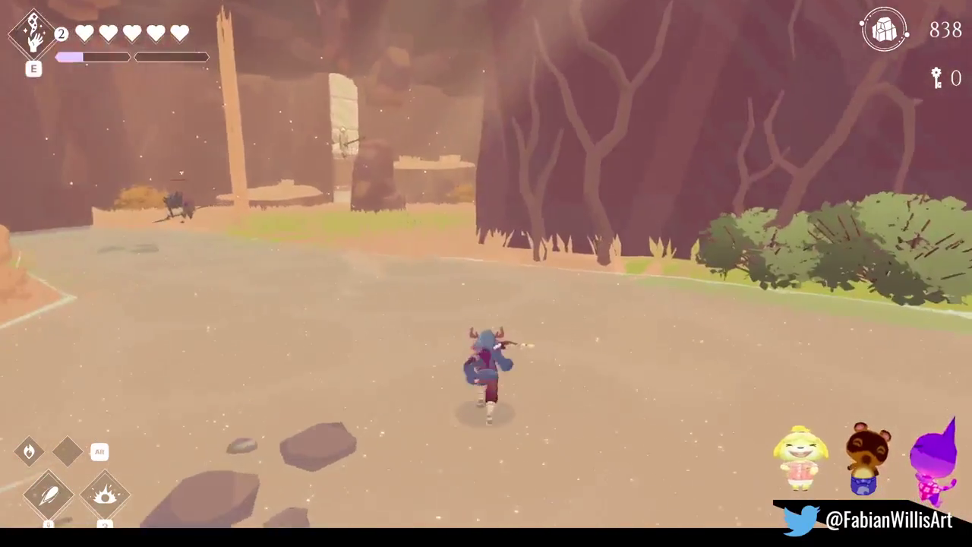
{"action": "key", "text": "w"}
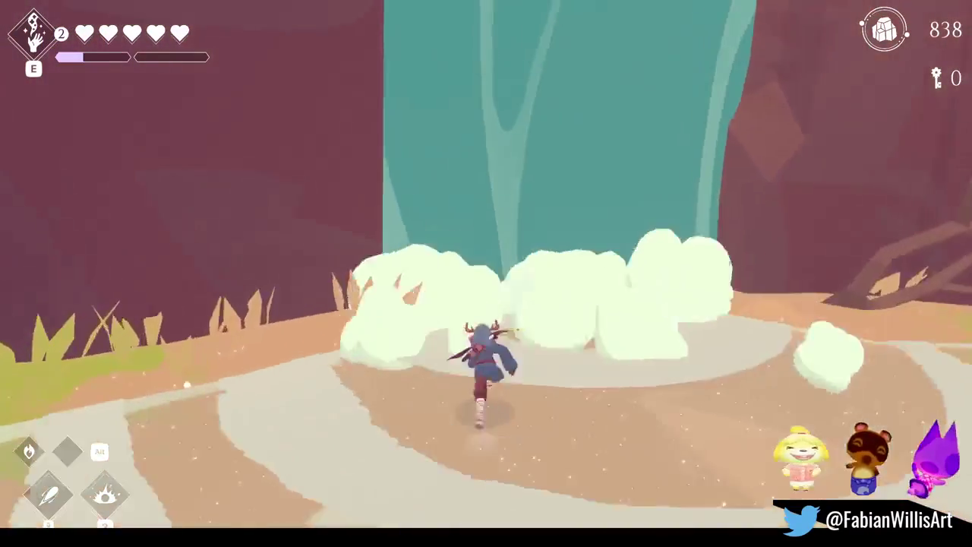
{"action": "key", "text": "w"}
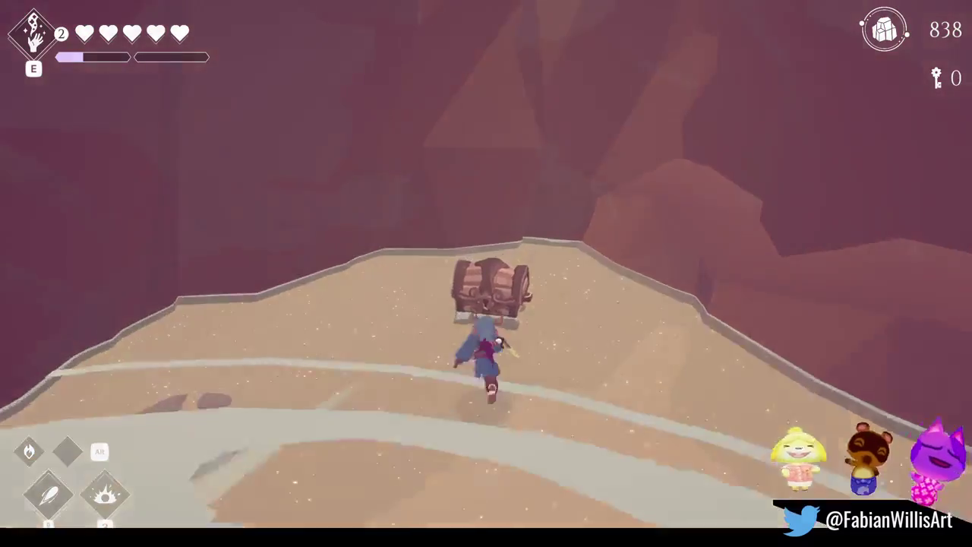
- Open the hidden chest to collect coins, then run back out through the waterfall
{"action": "key", "text": "f"}
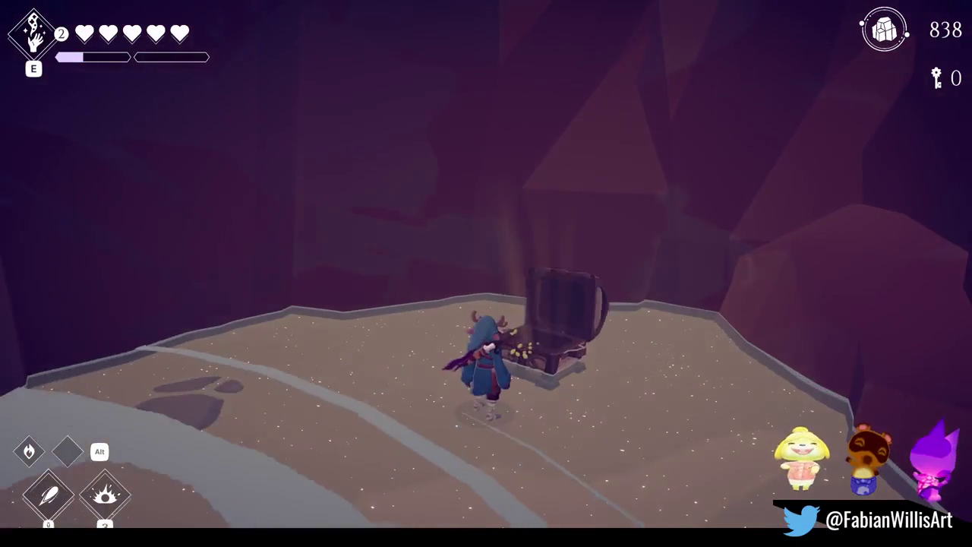
{"action": "key", "text": "s"}
{"action": "key", "text": "w"}
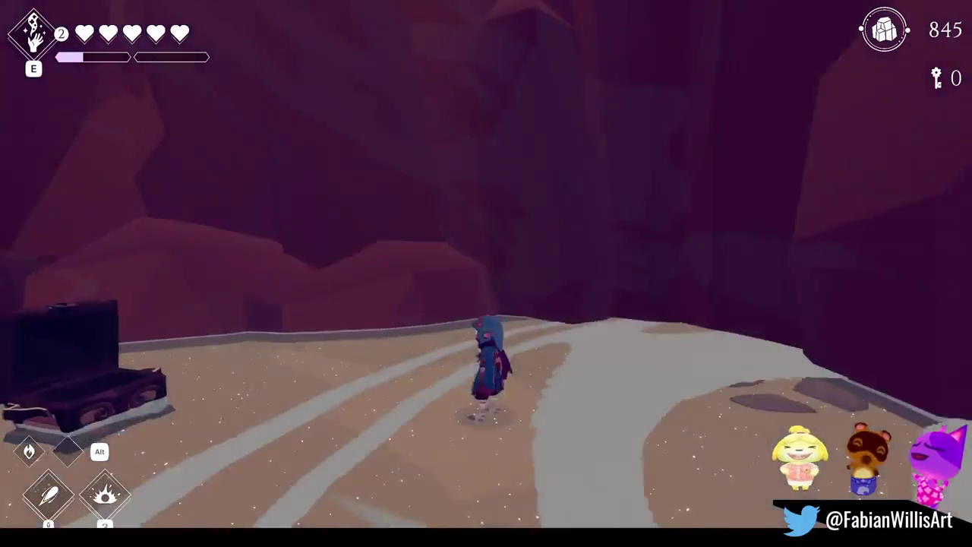
{"action": "key", "text": "w"}
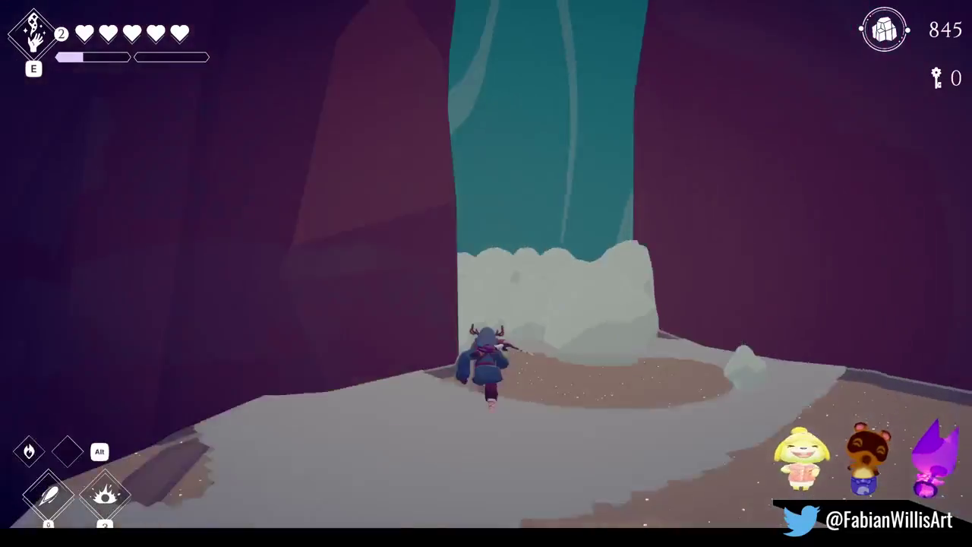
{"action": "key", "text": "w"}
{"action": "key", "text": "w"}
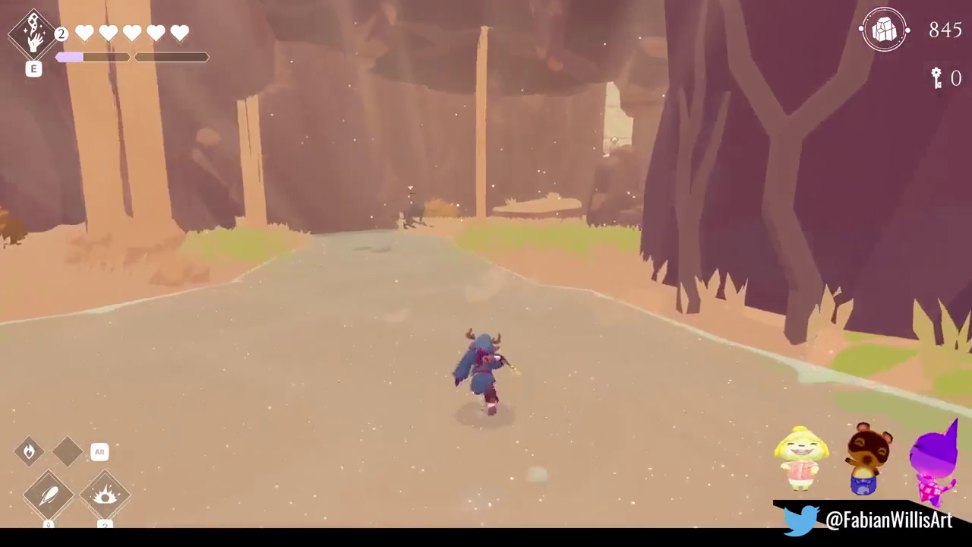
- Dodge-roll past the beetle and an arrow, then swing across the bar to the far ledge
{"action": "key", "text": "w"}
{"action": "key", "text": "space"}
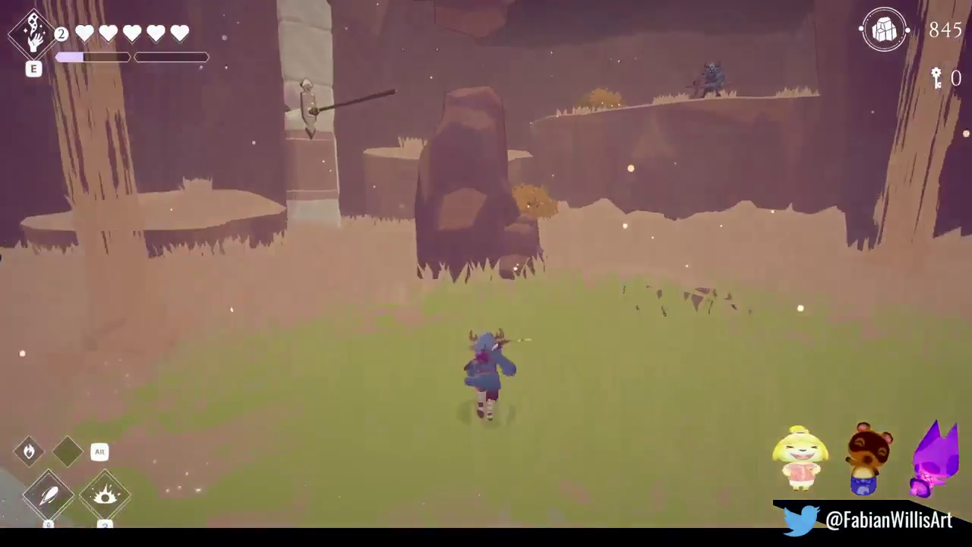
{"action": "key", "text": "w"}
{"action": "key", "text": "w"}
{"action": "key", "text": "w"}
{"action": "key", "text": "space"}
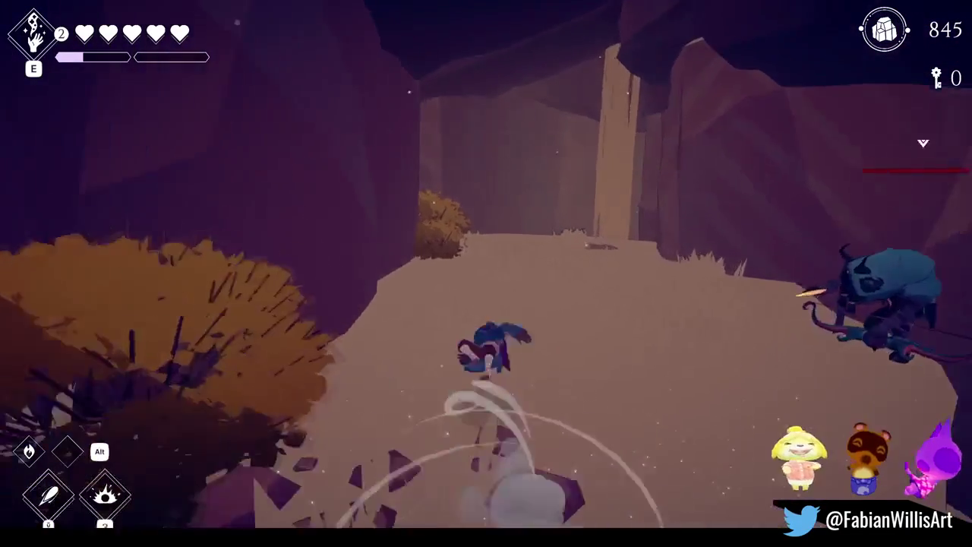
{"action": "key", "text": "w"}
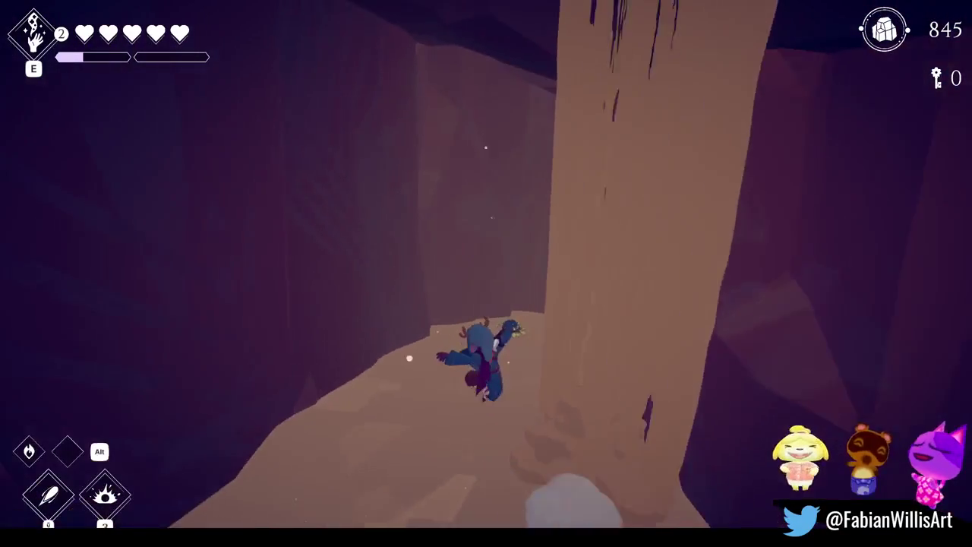
{"action": "key", "text": "w"}
{"action": "key", "text": "w"}
{"action": "key", "text": "space"}
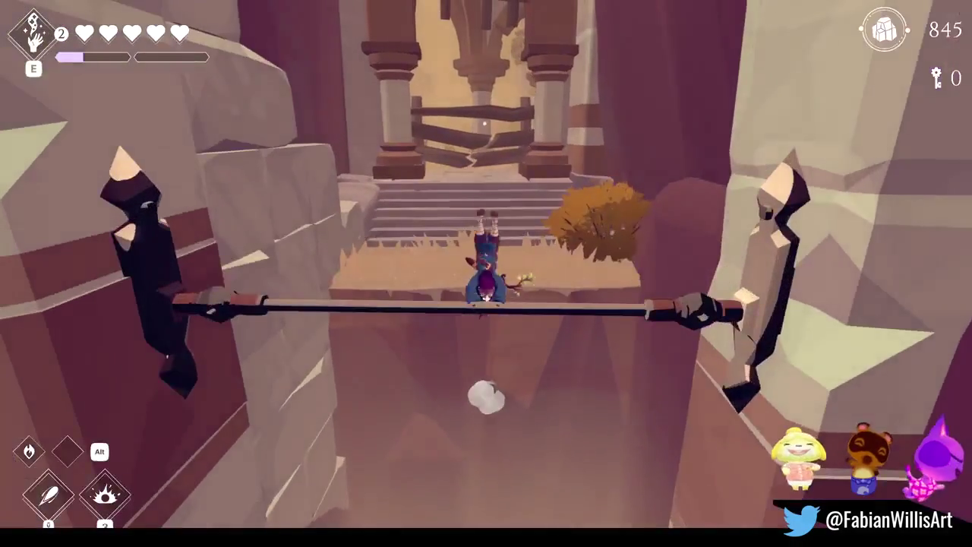
{"action": "key", "text": "space"}
- Break through the wooden gate, leap the courtyard bars, and climb the stairs to the gated archway
{"action": "key", "text": "w"}
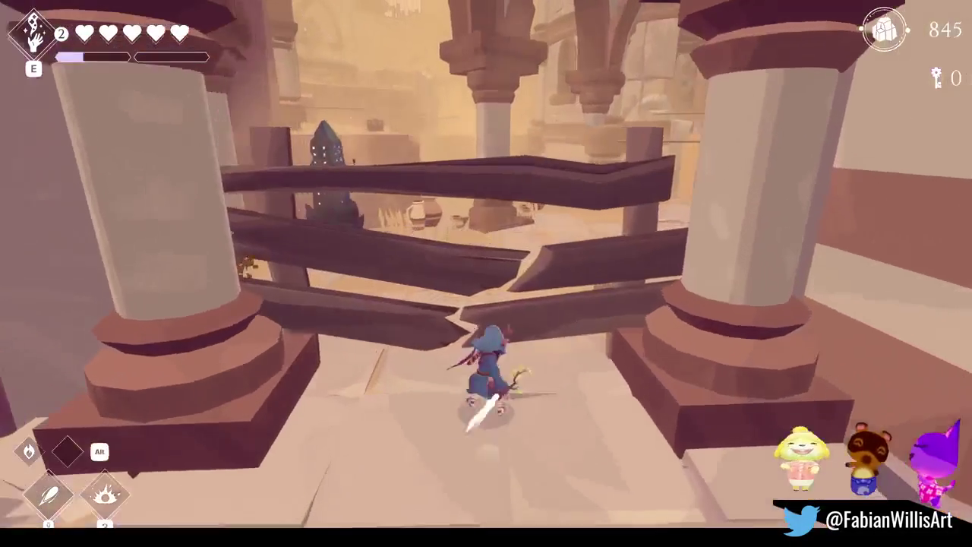
{"action": "key", "text": "w"}
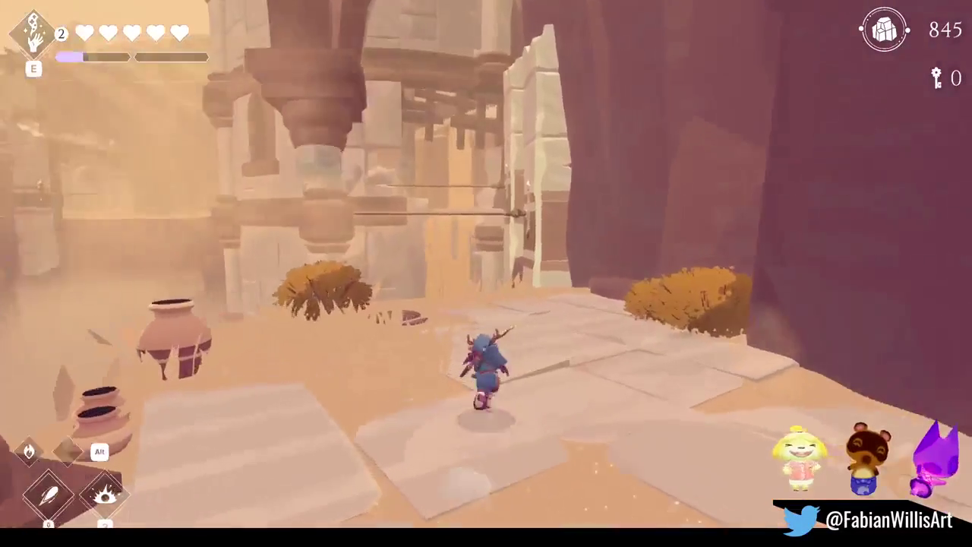
{"action": "key", "text": "w"}
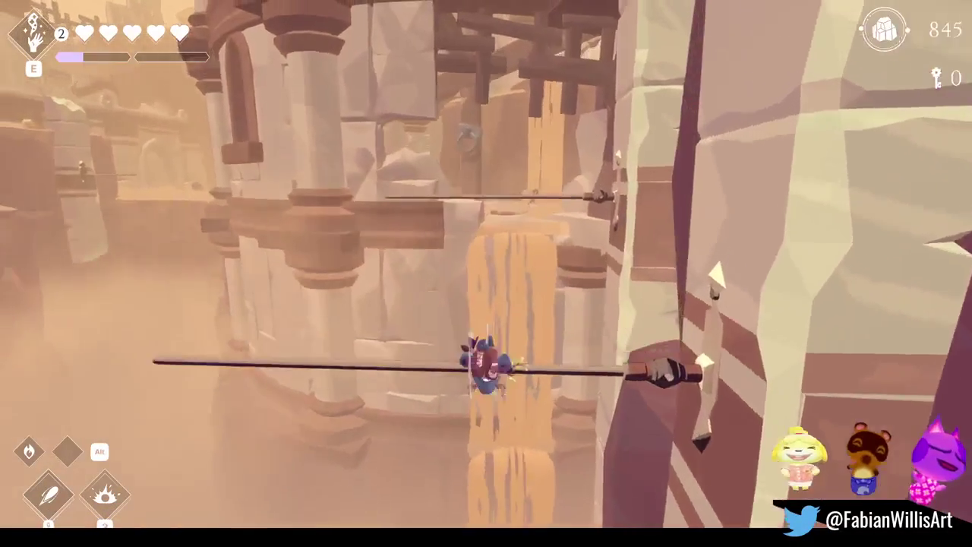
{"action": "key", "text": "space"}
{"action": "key", "text": "space"}
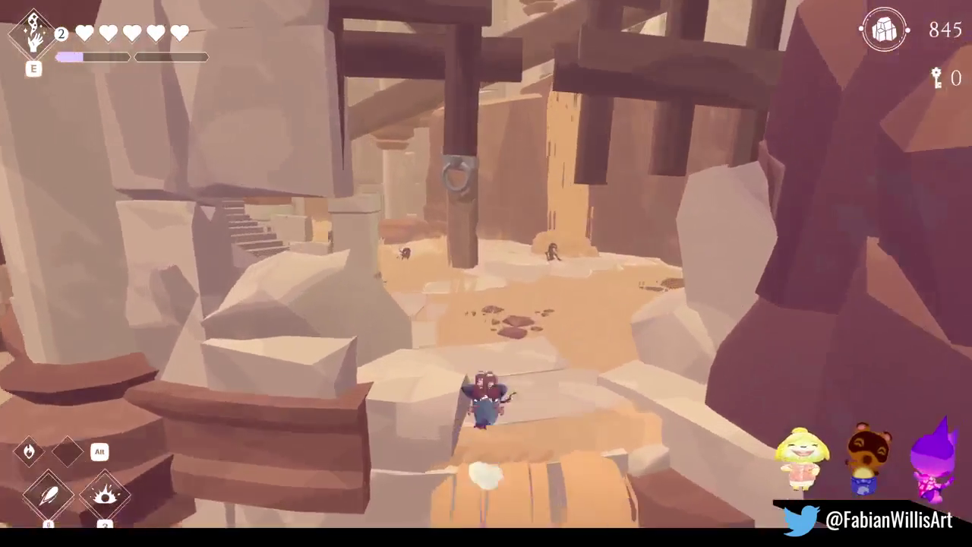
{"action": "key", "text": "w"}
{"action": "key", "text": "w"}
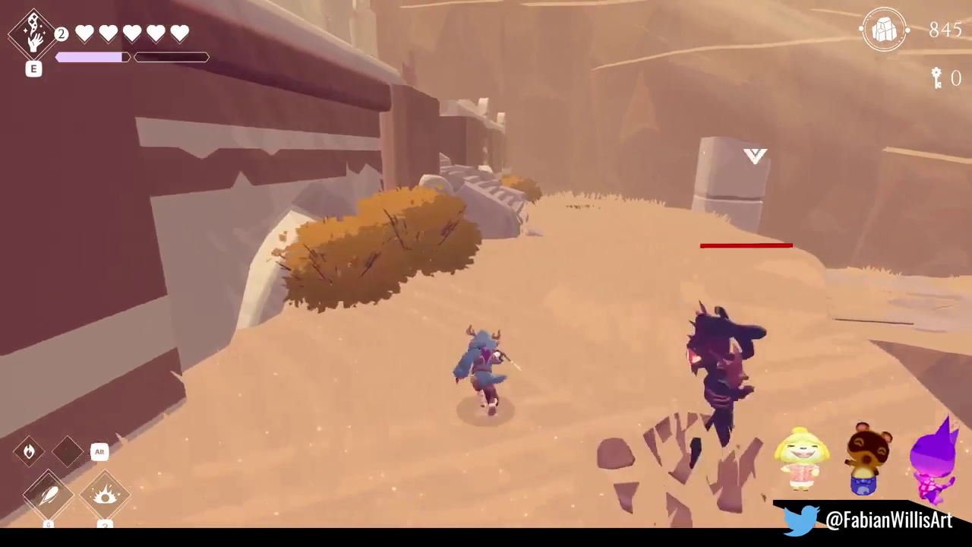
{"action": "key", "text": "w"}
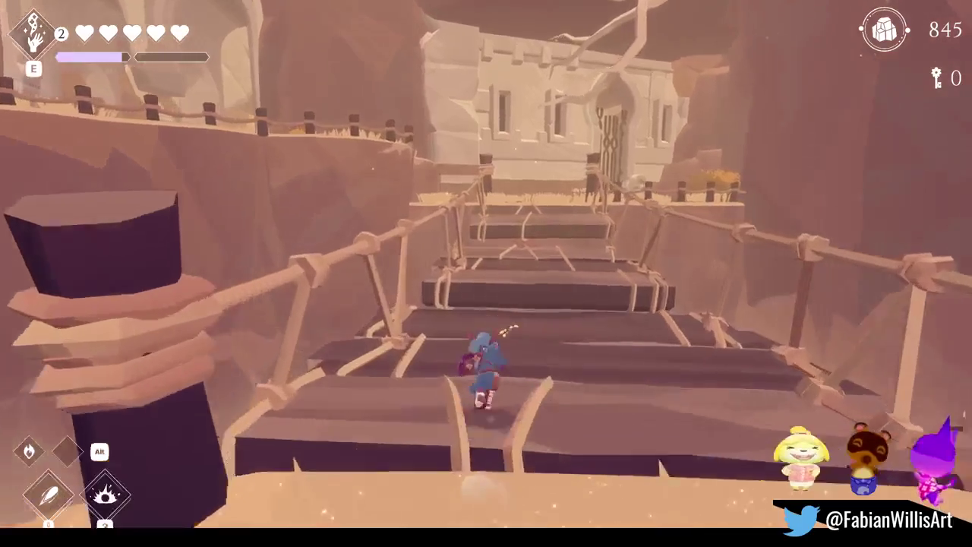
- Cross the rope bridge and the sandy plateau to the chained gate
{"action": "key", "text": "w"}
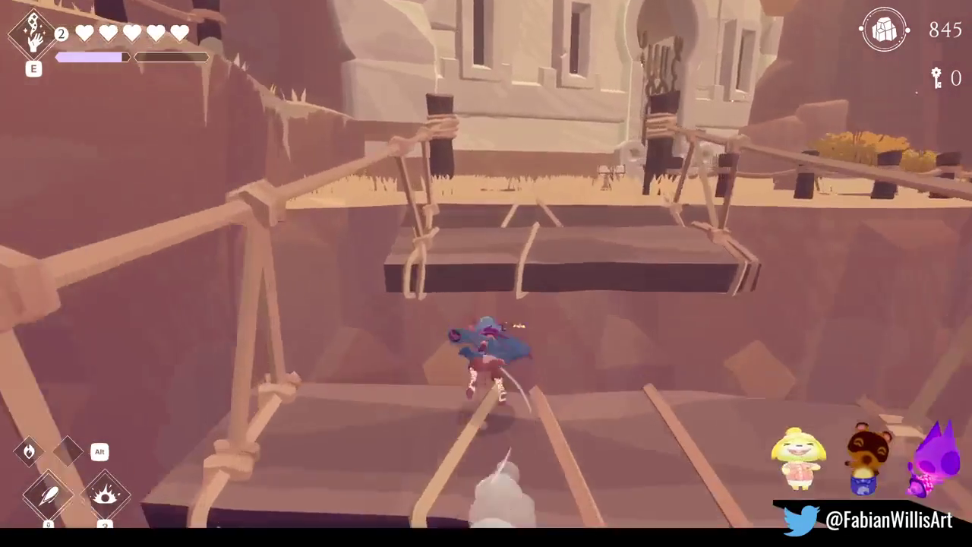
{"action": "key", "text": "w"}
{"action": "key", "text": "w"}
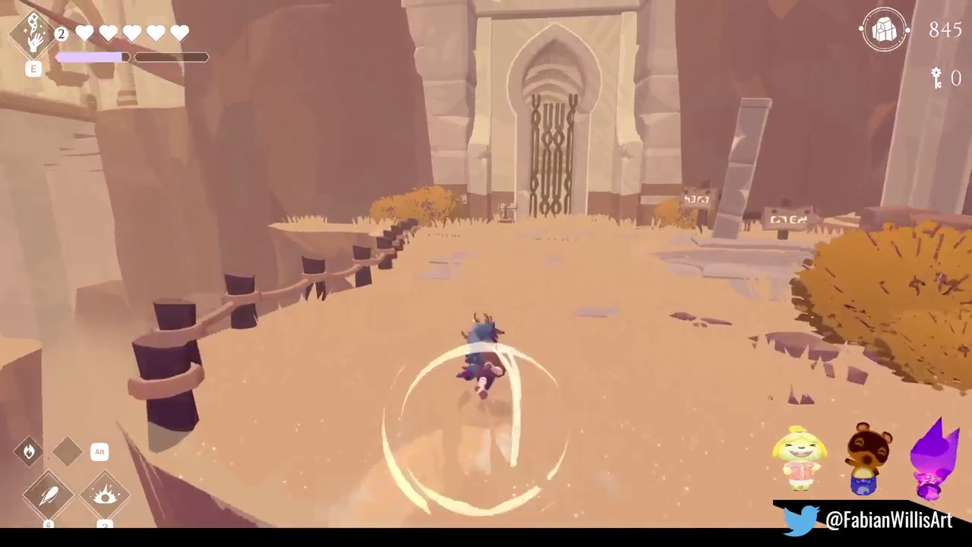
{"action": "key", "text": "w"}
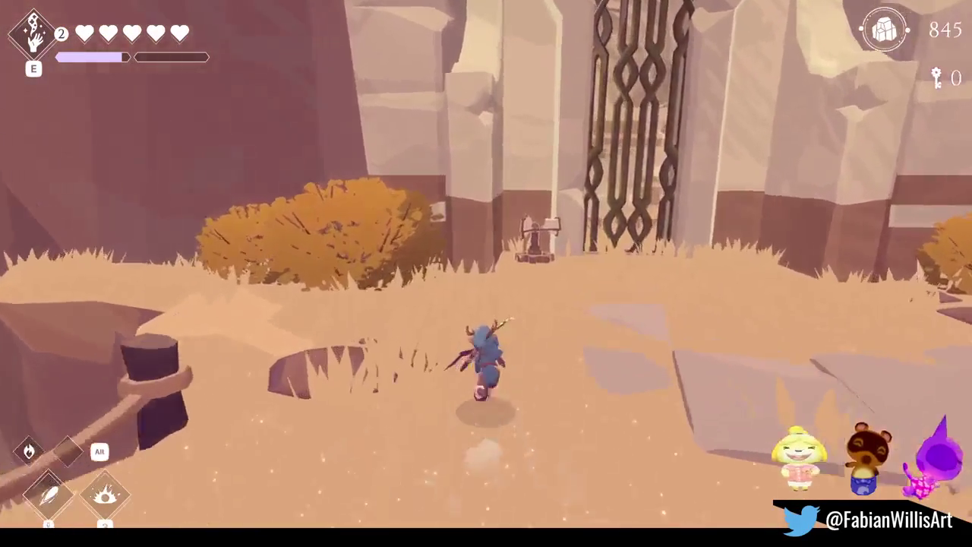
{"action": "key", "text": "d"}
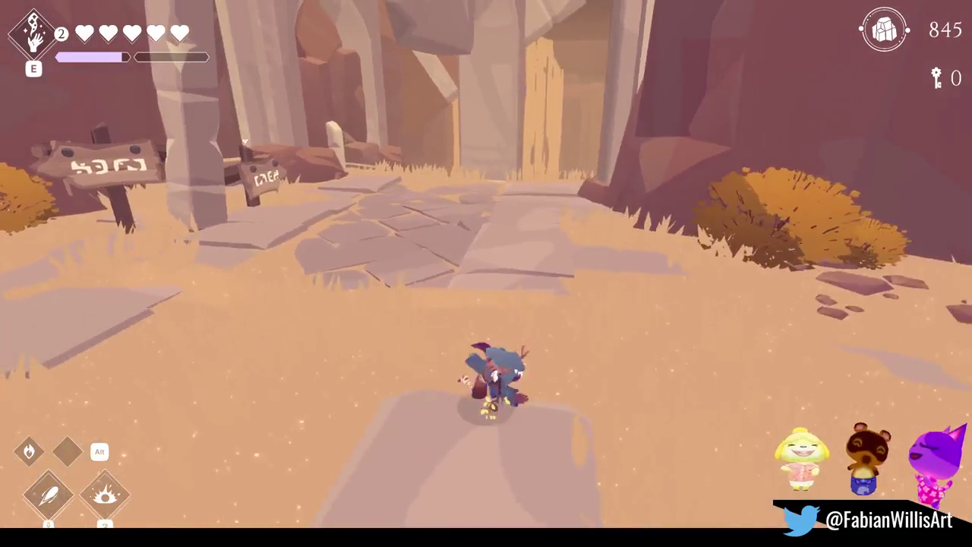
{"action": "key", "text": "w"}
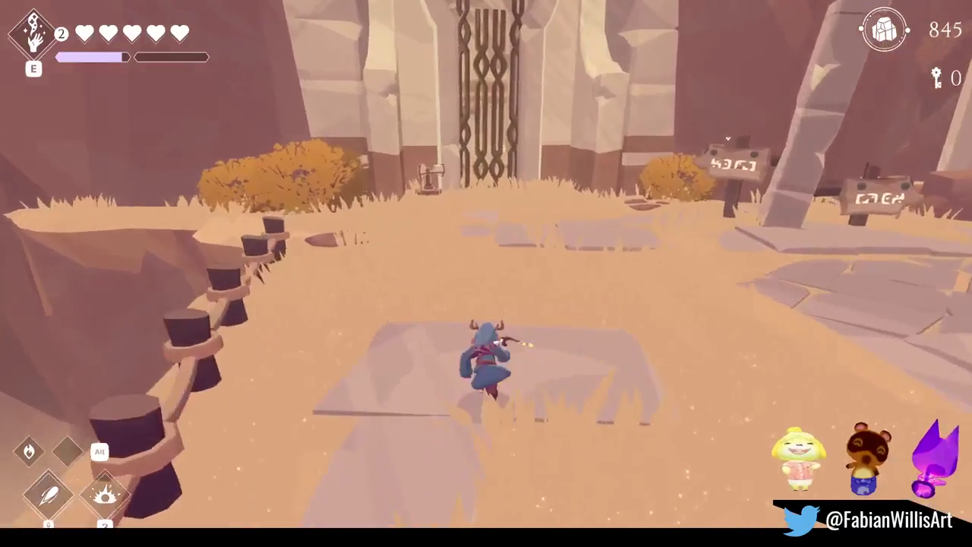
{"action": "key", "text": "w"}
- Run past the signposts, stone archway and stone building, then return over the slabs to the gate
{"action": "key", "text": "d"}
{"action": "key", "text": "w"}
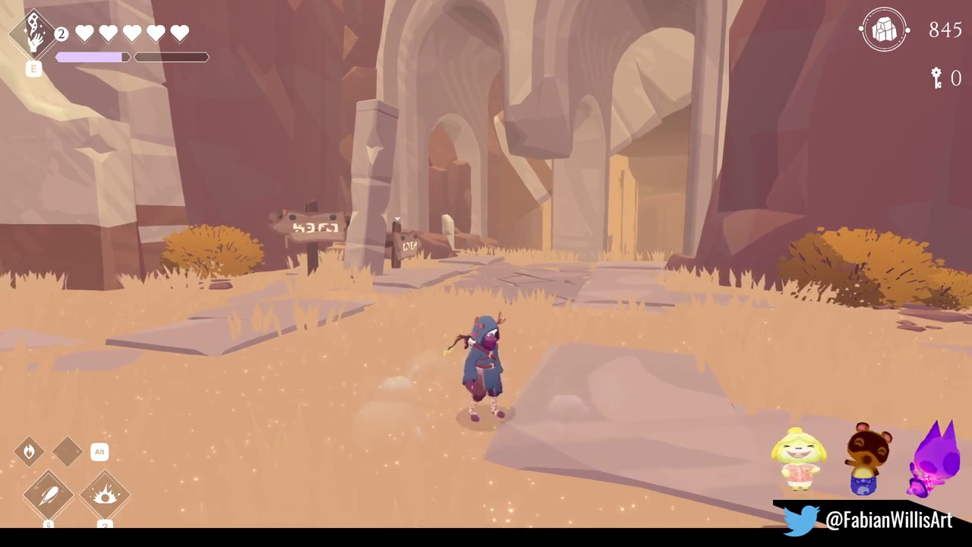
{"action": "key", "text": "w"}
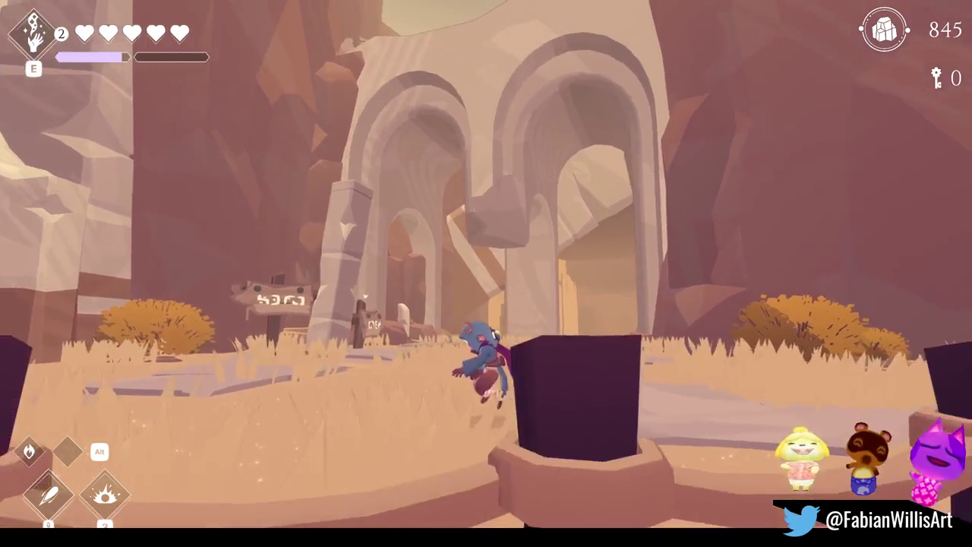
{"action": "key", "text": "d"}
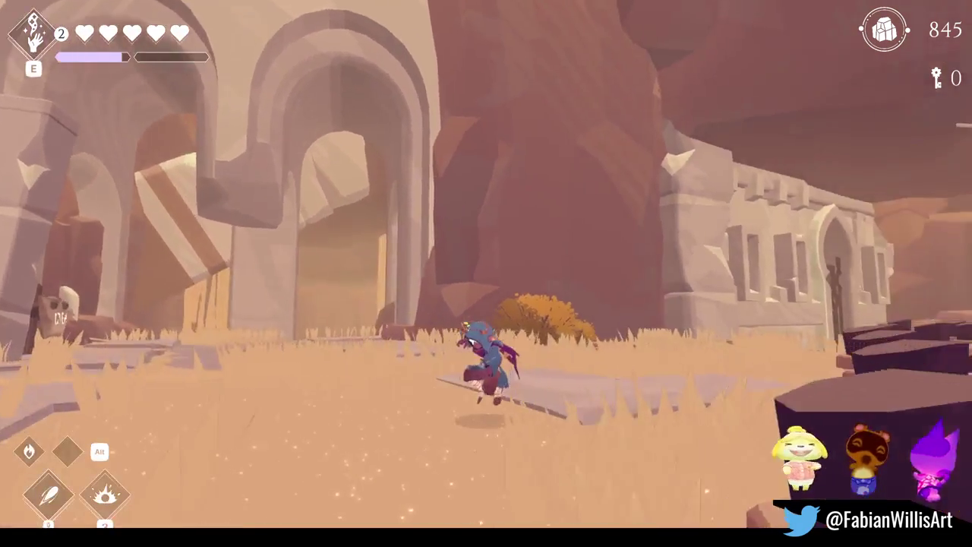
{"action": "key", "text": "s"}
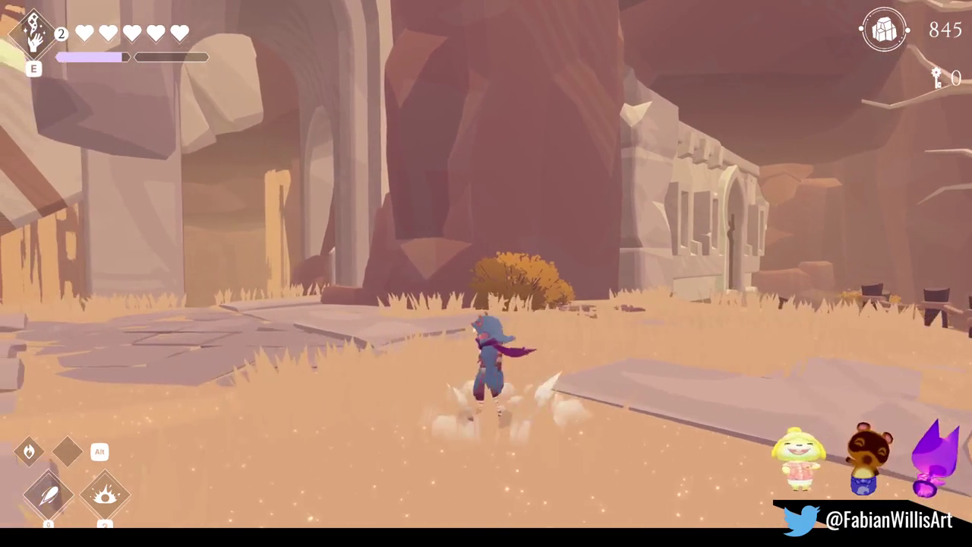
{"action": "key", "text": "d"}
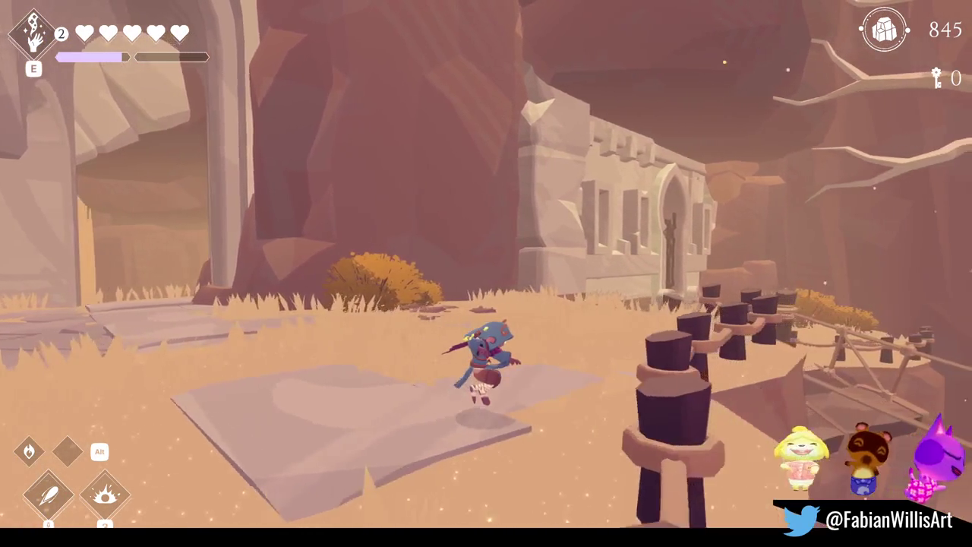
{"action": "key", "text": "w"}
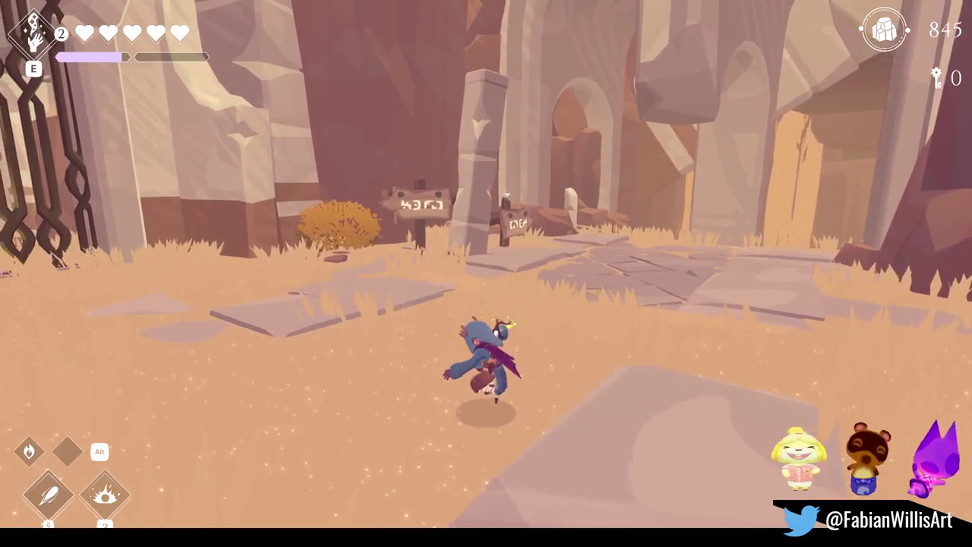
{"action": "key", "text": "a"}
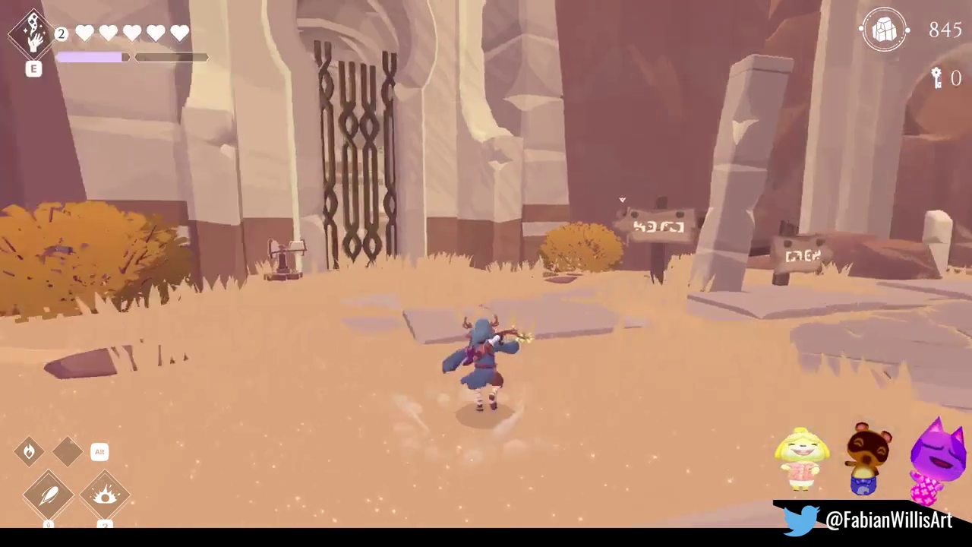
{"action": "key", "text": "w"}
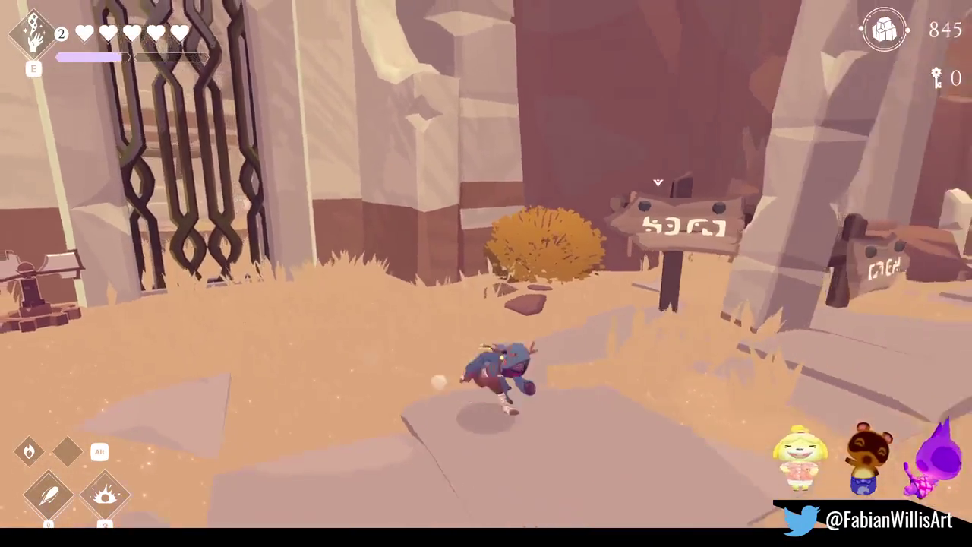
- Pull the lever, go through the opened gate, climb the ledges and dash to the wagon
{"action": "key", "text": "a"}
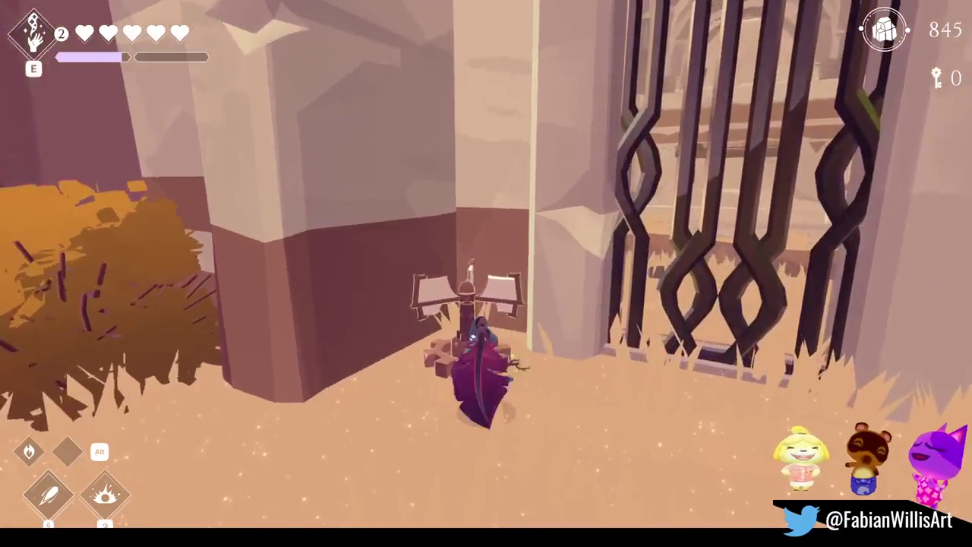
{"action": "key", "text": "w"}
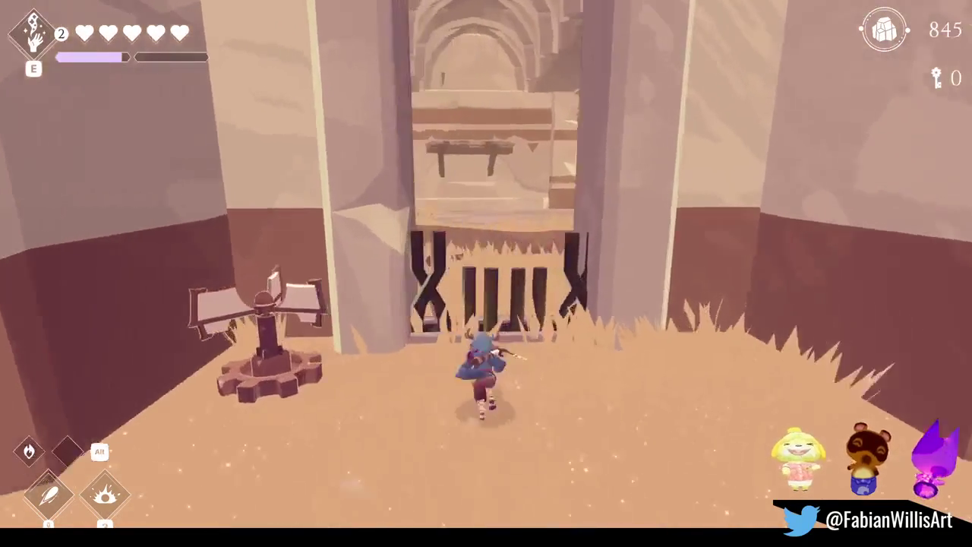
{"action": "key", "text": "space"}
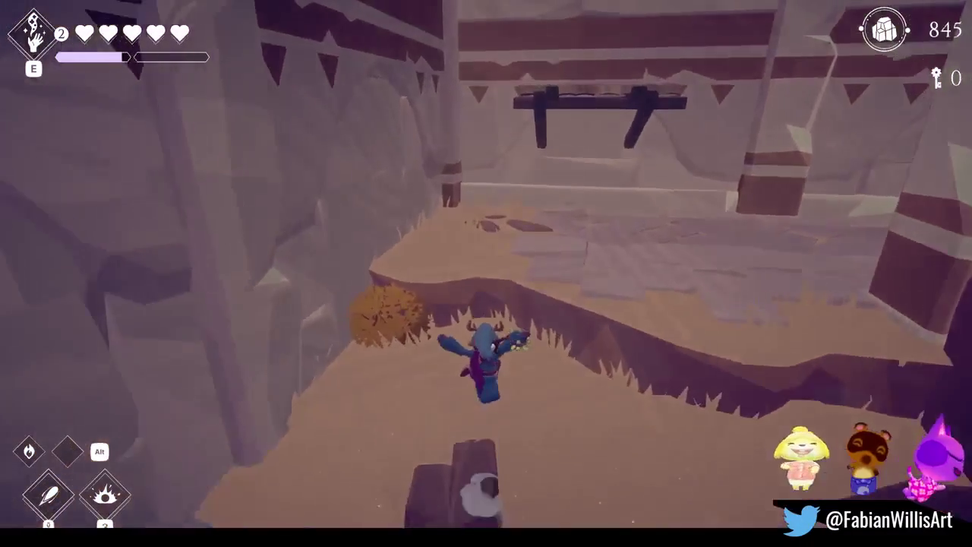
{"action": "key", "text": "space"}
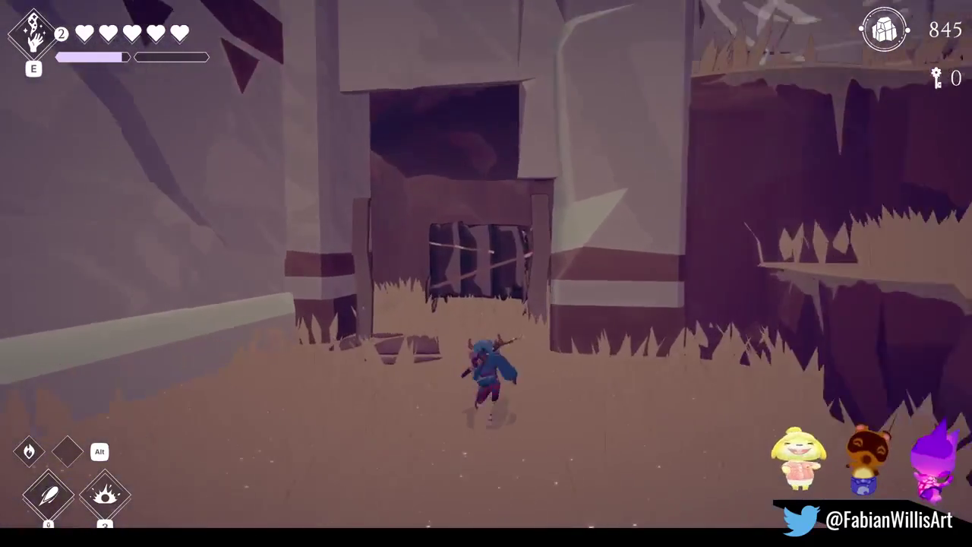
{"action": "key", "text": "w"}
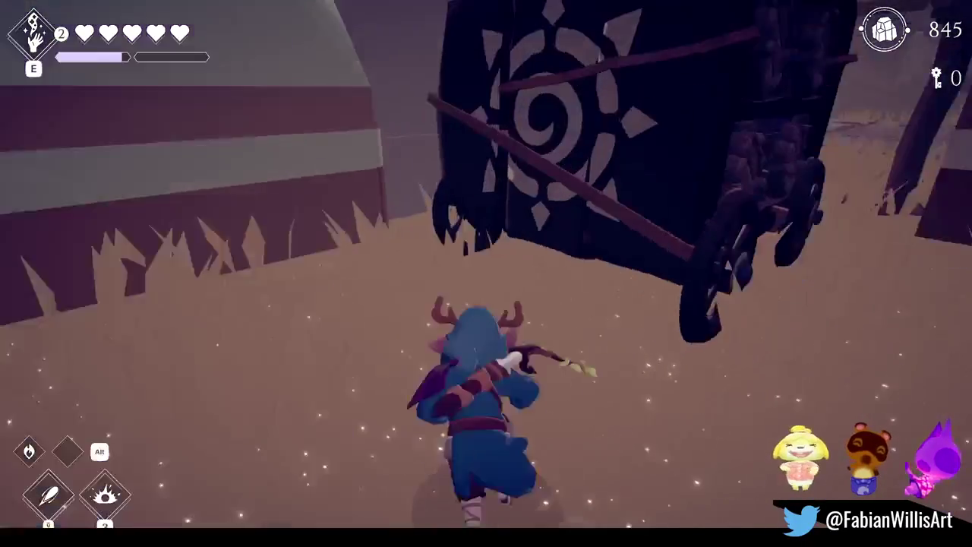
{"action": "key", "text": "w"}
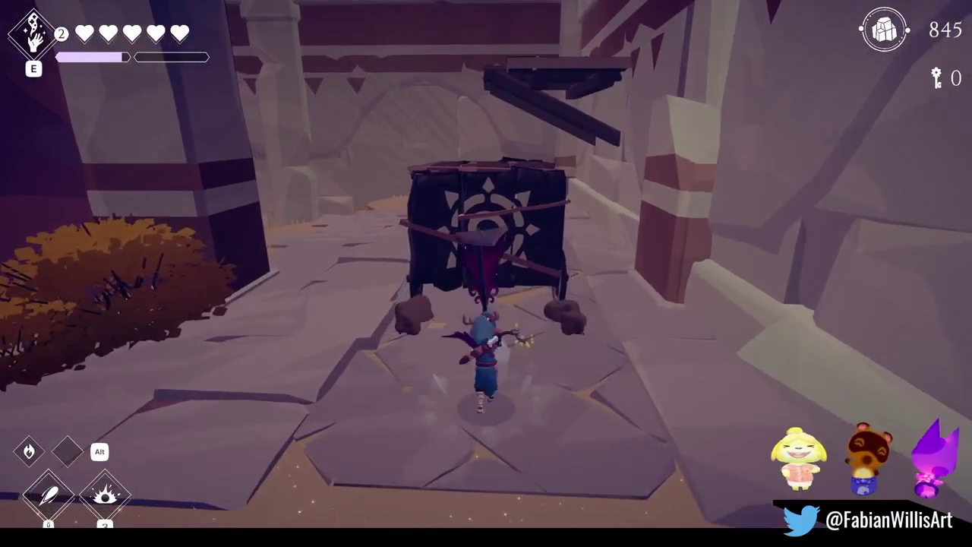
- Jump from the wagon onto the wooden platform, run the sandy corridor and ledges, then pause
{"action": "key", "text": "d"}
{"action": "key", "text": "space"}
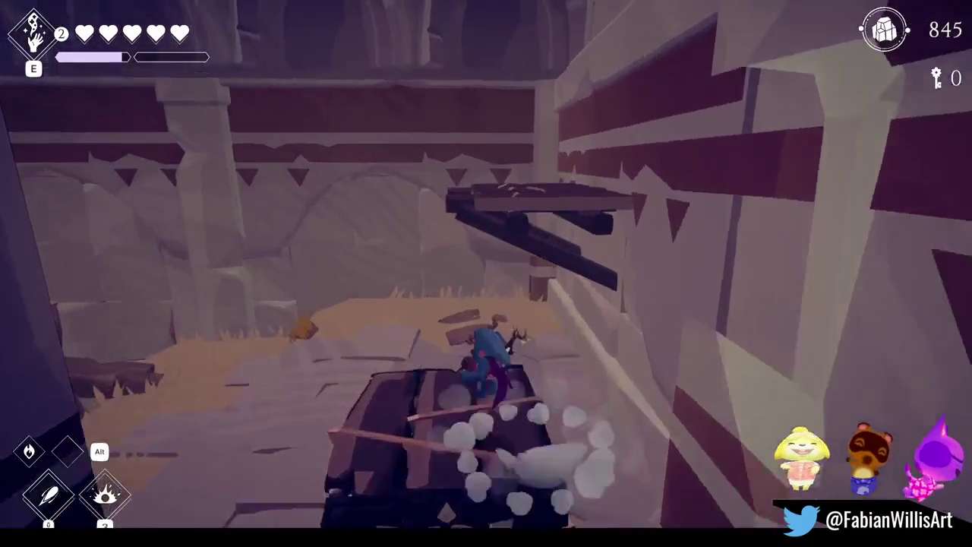
{"action": "key", "text": "w"}
{"action": "key", "text": "space"}
{"action": "key", "text": "w"}
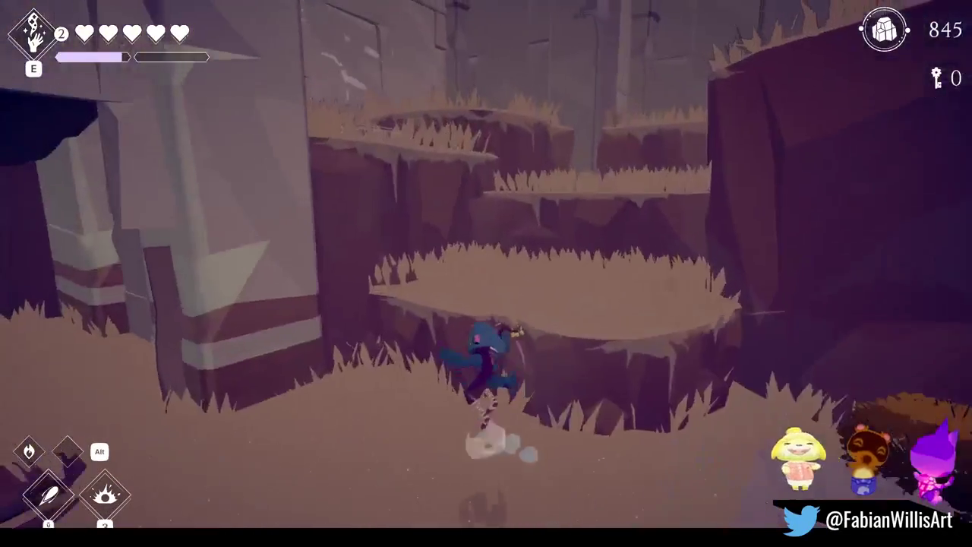
{"action": "key", "text": "w"}
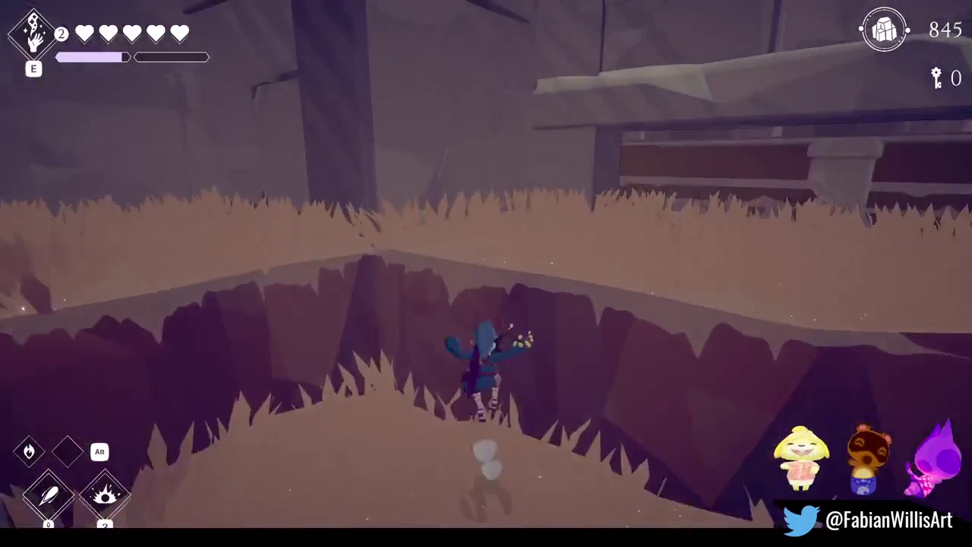
{"action": "key", "text": "space"}
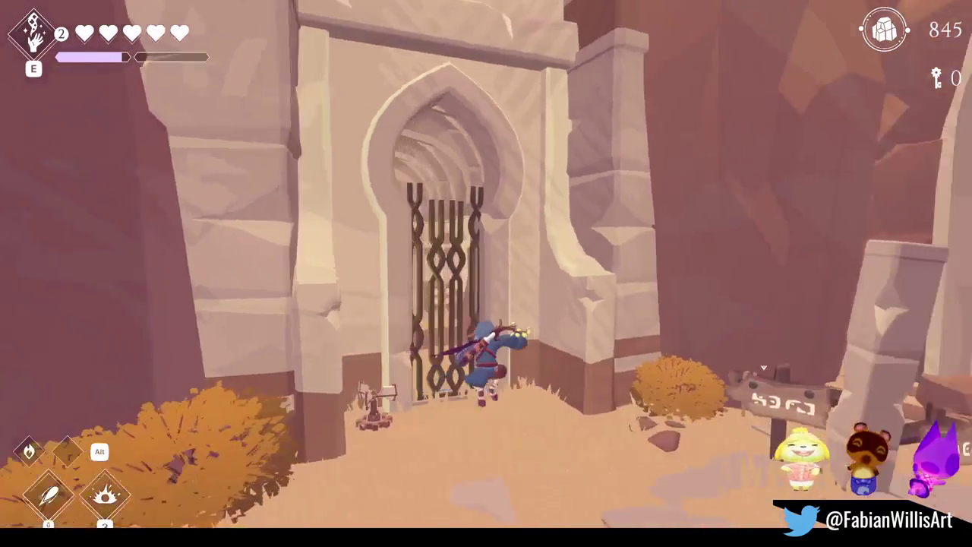
{"action": "key", "text": "Escape"}
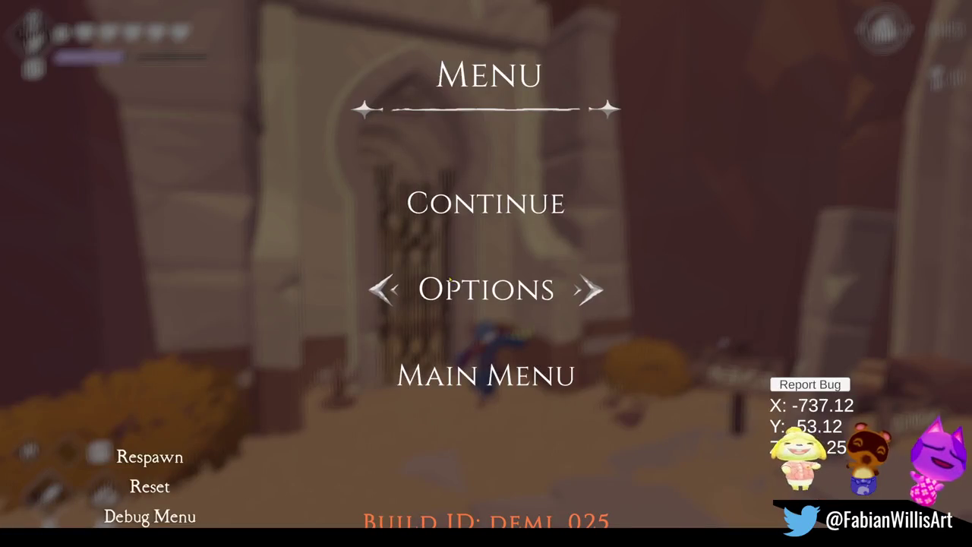
- Leave the maximized Game view with F11 and stop play mode
{"action": "key", "text": "F11"}
{"action": "left_click", "coordinate": [479, 27]}
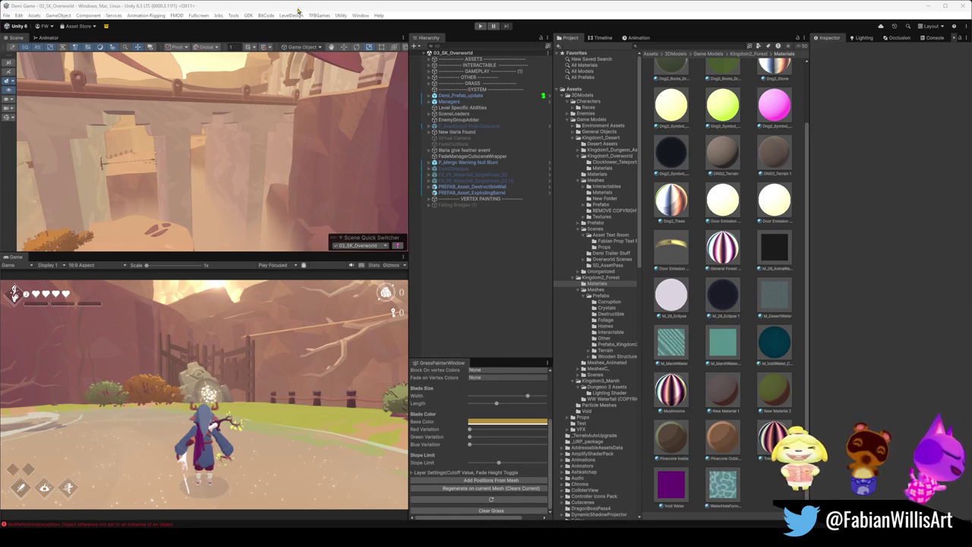
- Deactivate SK_OverworldTerrainTest's children from _LesserTerrainAndRocks through Grass Floor
{"action": "mouse_move", "coordinate": [331, 150]}
{"action": "right_mouse_down"}
{"action": "mouse_move", "coordinate": [266, 158]}
{"action": "mouse_move", "coordinate": [292, 149]}
{"action": "mouse_move", "coordinate": [335, 179]}
{"action": "mouse_move", "coordinate": [334, 92]}
{"action": "mouse_move", "coordinate": [282, 204]}
{"action": "mouse_move", "coordinate": [250, 207]}
{"action": "right_mouse_up"}
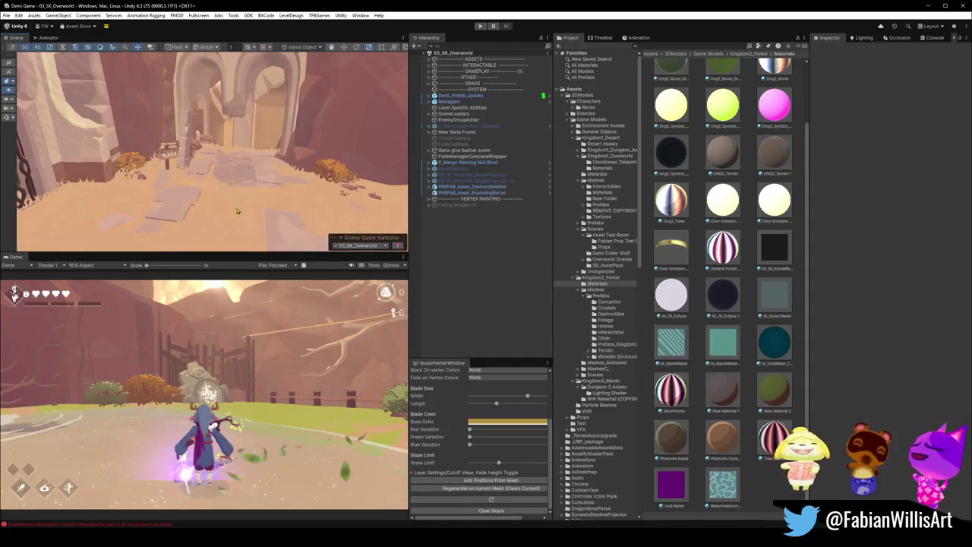
{"action": "left_click", "coordinate": [237, 208]}
{"action": "left_click", "coordinate": [471, 70]}
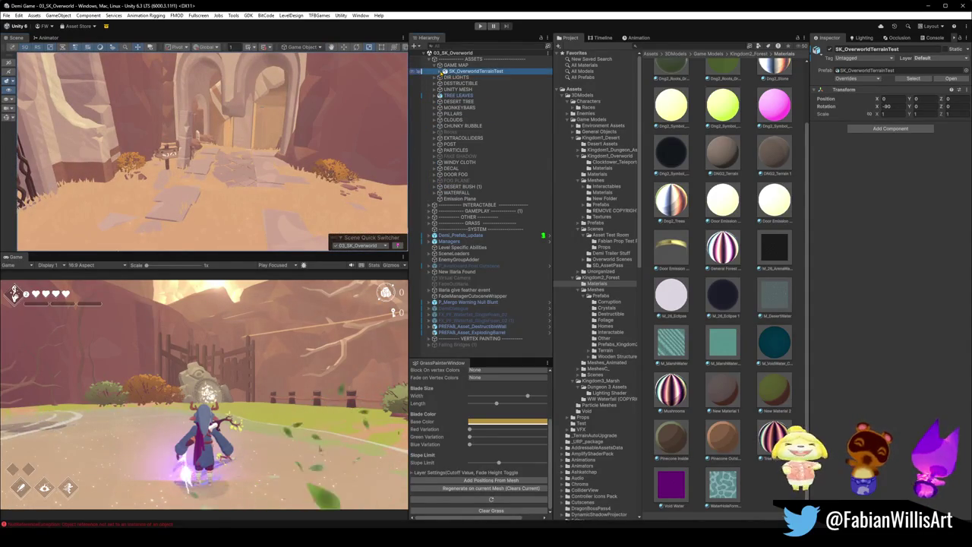
{"action": "left_click", "coordinate": [446, 71]}
{"action": "left_click", "coordinate": [471, 82]}
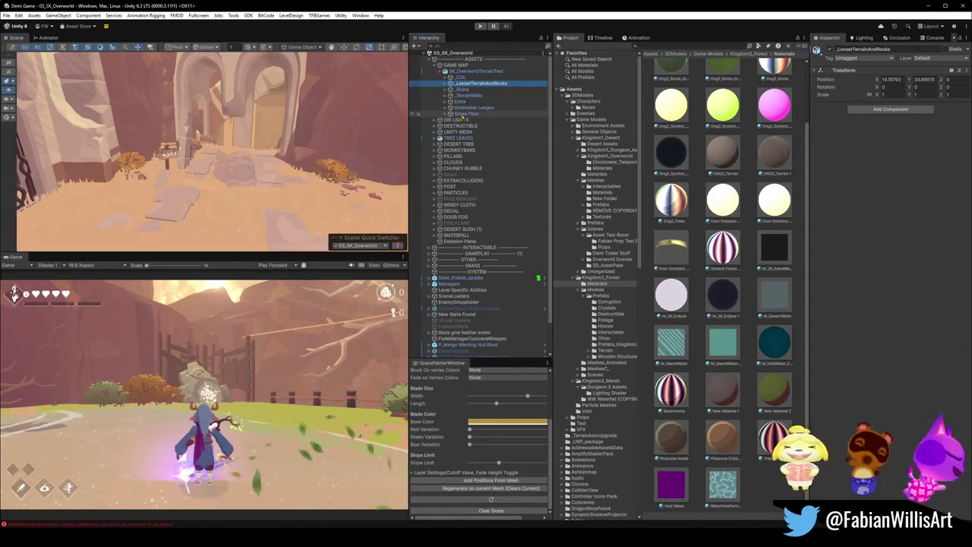
{"action": "left_click", "coordinate": [473, 113], "text": "shift"}
{"action": "left_click", "coordinate": [817, 49]}
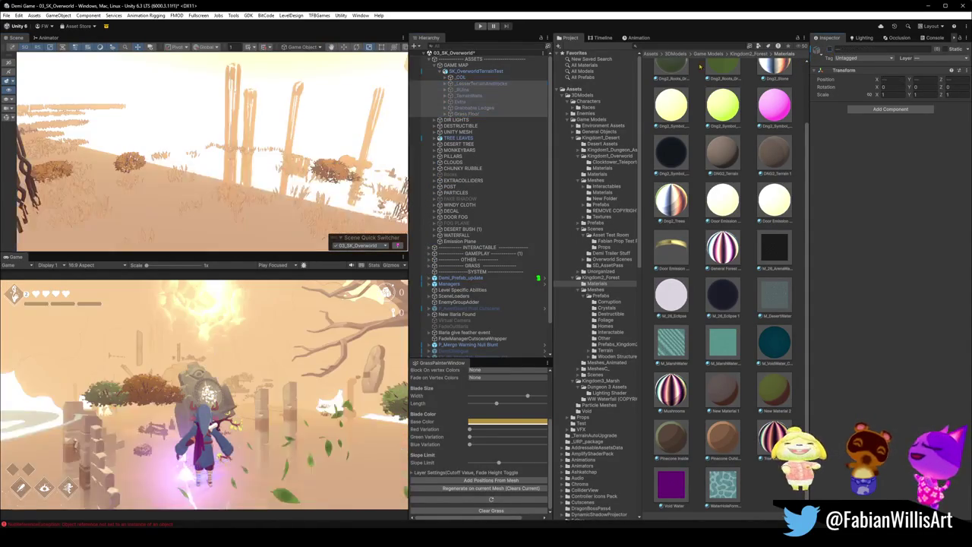
- Expand _COL, select the bridgecol collision mesh, and resize the hierarchy and project panels
{"action": "left_click", "coordinate": [451, 76]}
{"action": "left_click", "coordinate": [477, 84]}
{"action": "mouse_move", "coordinate": [552, 86]}
{"action": "left_mouse_down"}
{"action": "mouse_move", "coordinate": [529, 251]}
{"action": "mouse_move", "coordinate": [535, 214]}
{"action": "mouse_move", "coordinate": [535, 228]}
{"action": "left_mouse_up"}
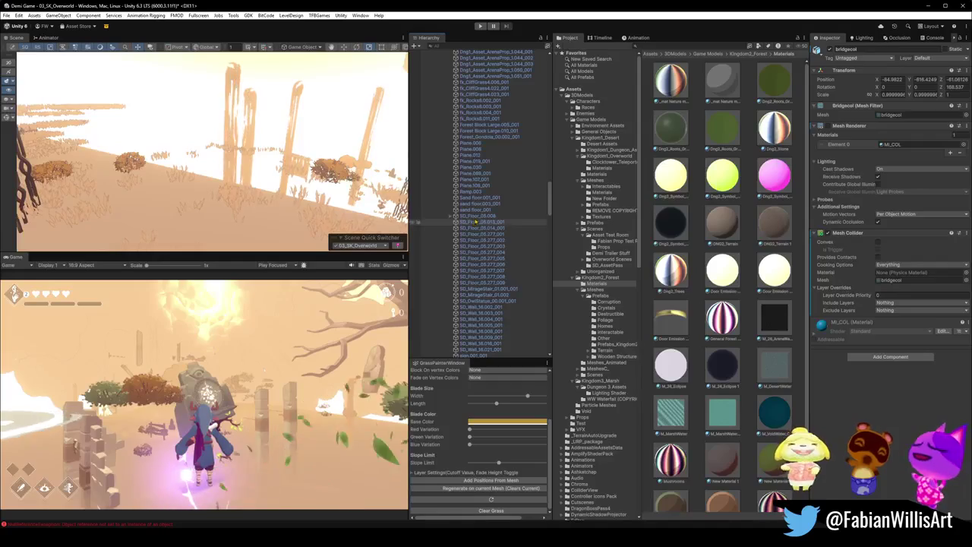
- Select and frame SD_Floor_05.008's terrain collision child DK_Terrain_03.084_001.003 in the scene
{"action": "left_click", "coordinate": [451, 216]}
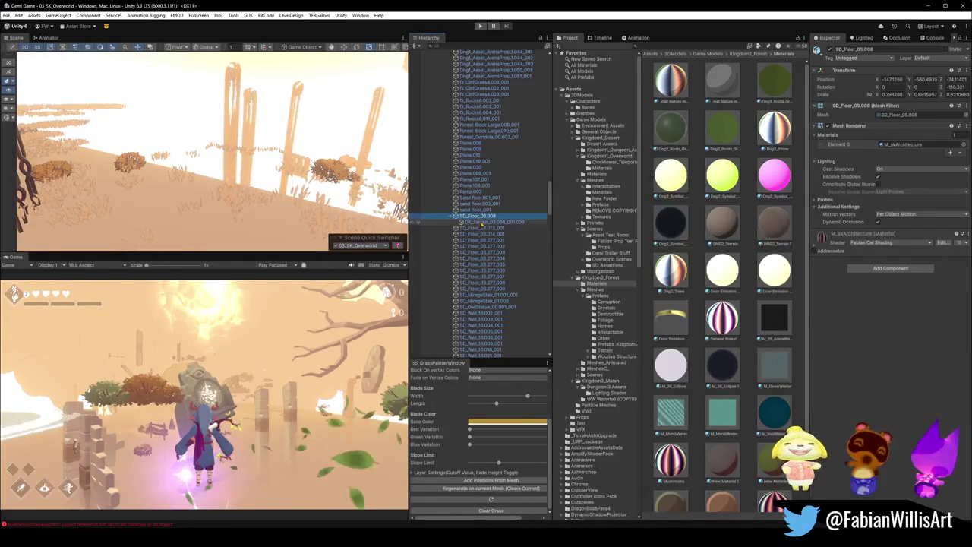
{"action": "left_click", "coordinate": [151, 134]}
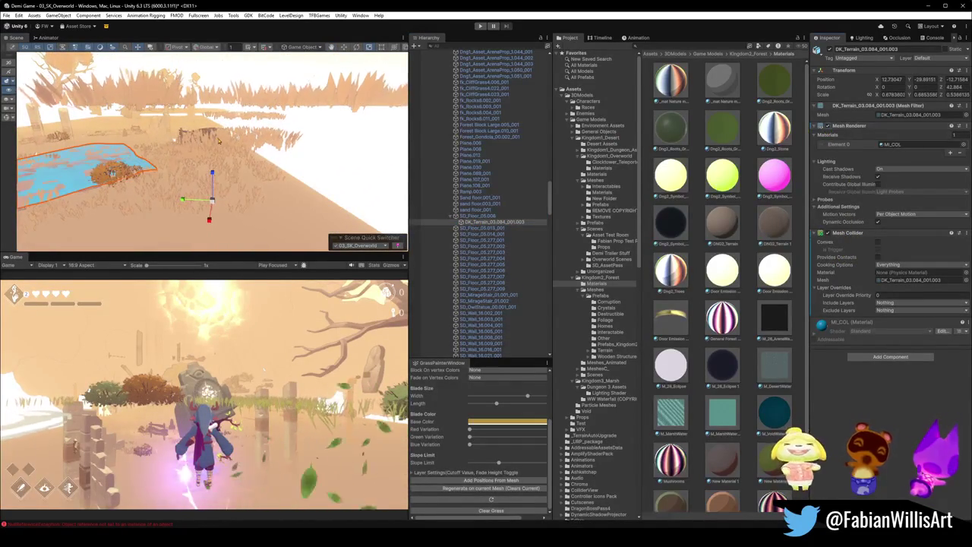
{"action": "key", "text": "f"}
{"action": "double_click", "coordinate": [492, 222]}
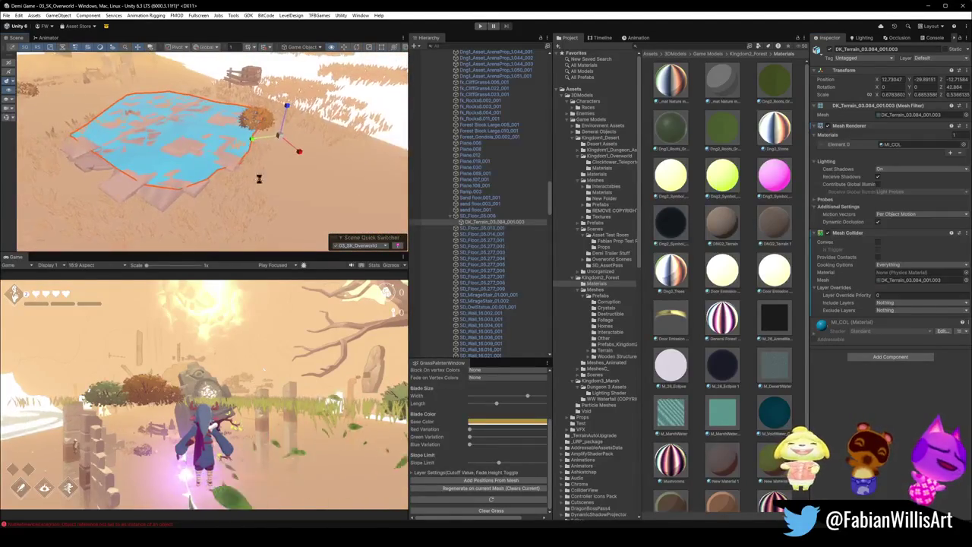
{"action": "left_click", "coordinate": [486, 215]}
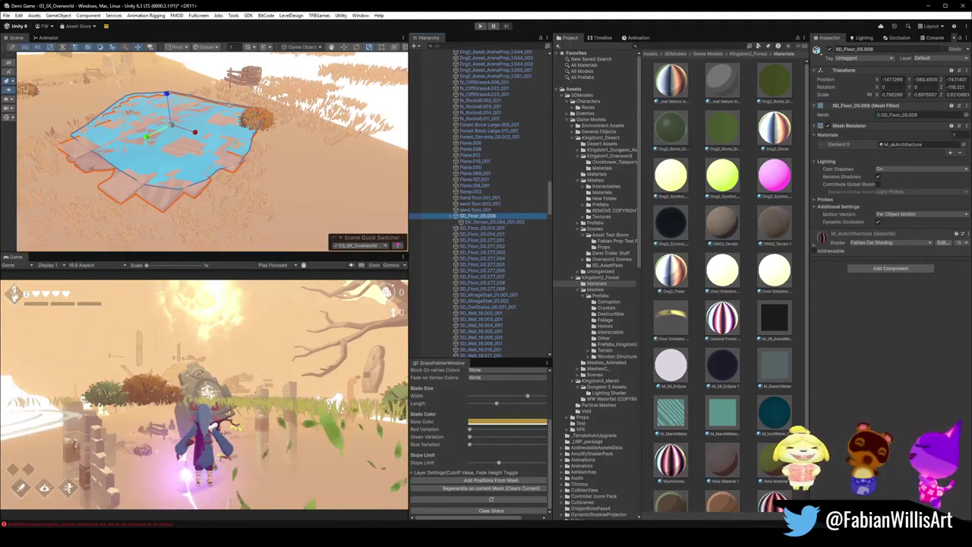
{"action": "left_click", "coordinate": [208, 306]}
{"action": "key", "text": "Escape"}
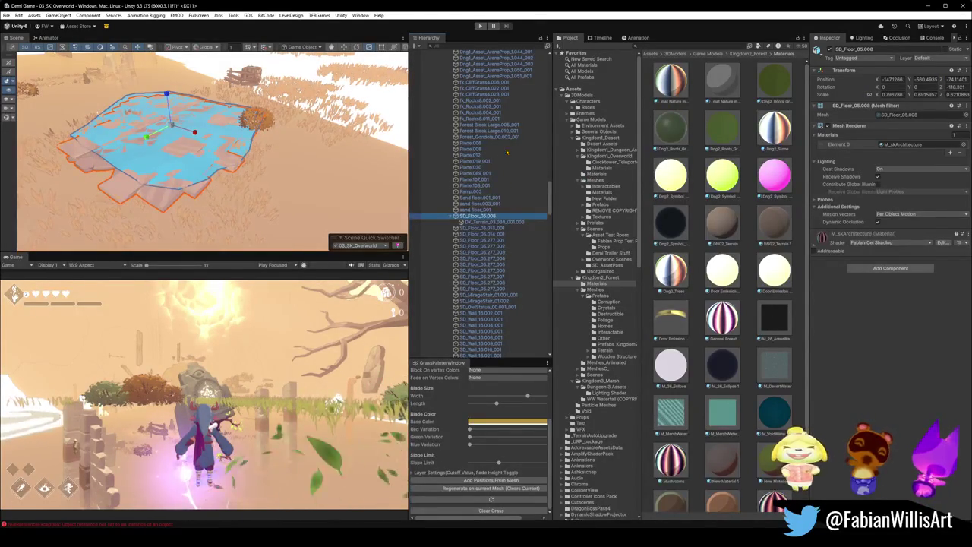
- Tilt the scene camera, then switch to the Blender file SK OVERWORLD (FINAL)2.blend
{"action": "right_click_drag", "start_coordinate": [331, 189], "coordinate": [342, 124]}
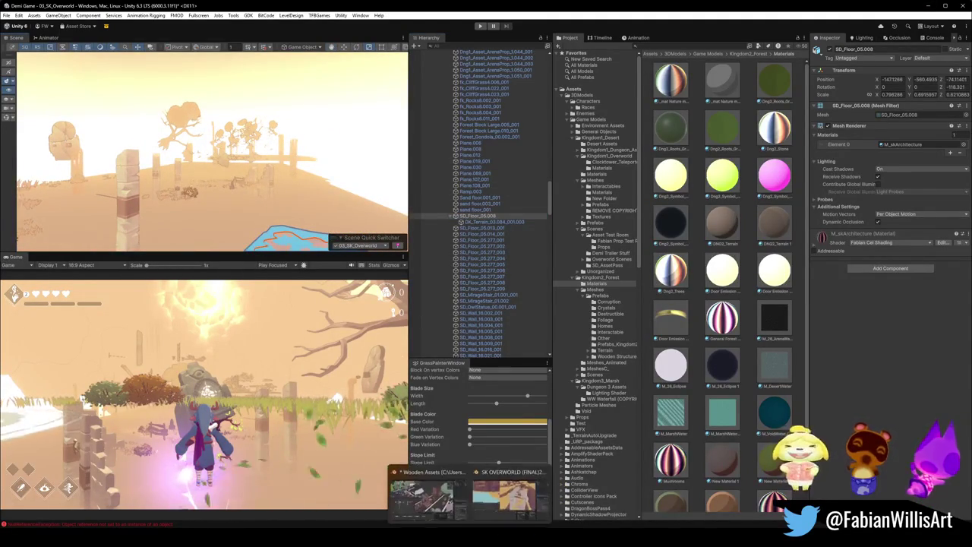
{"action": "left_click", "coordinate": [506, 497]}
{"action": "key", "text": "shift+grave"}
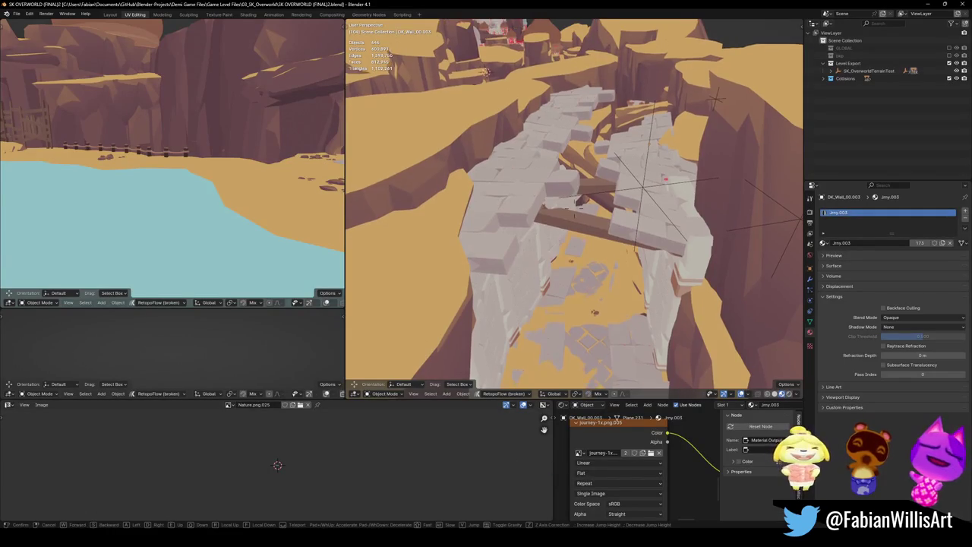
- Walk-fly through the white and broken arches to the waterfall, then select floor SD_Floor_05.004
{"action": "key", "text": "w"}
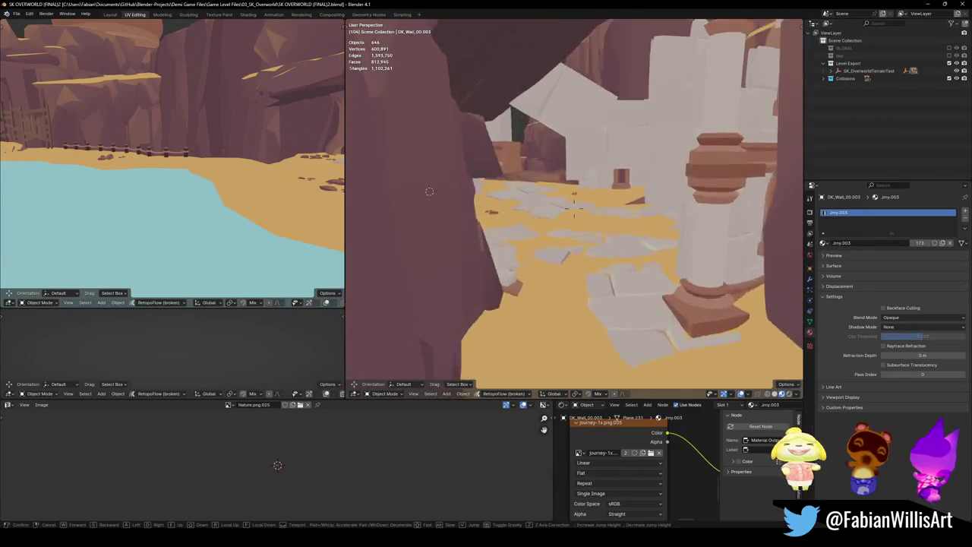
{"action": "key", "text": "s"}
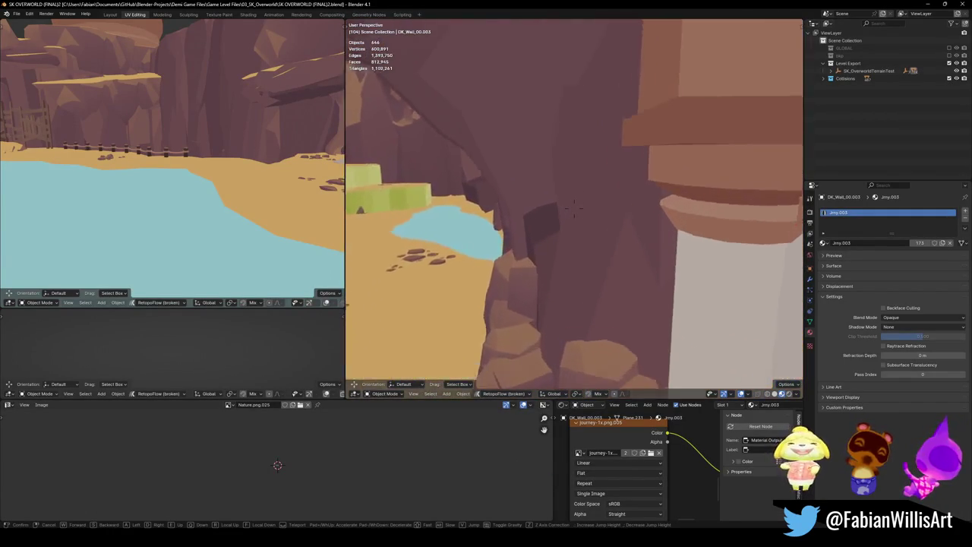
{"action": "key", "text": "w"}
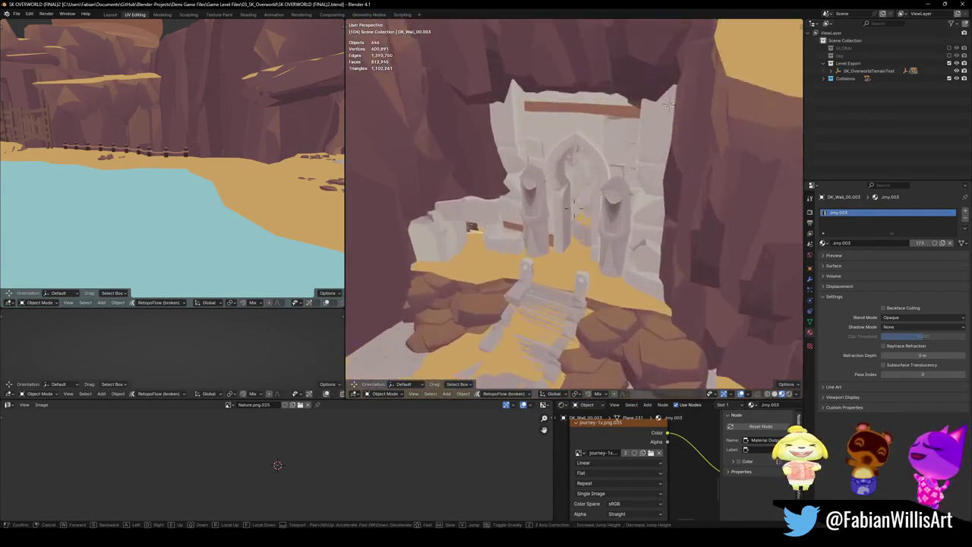
{"action": "key", "text": "w"}
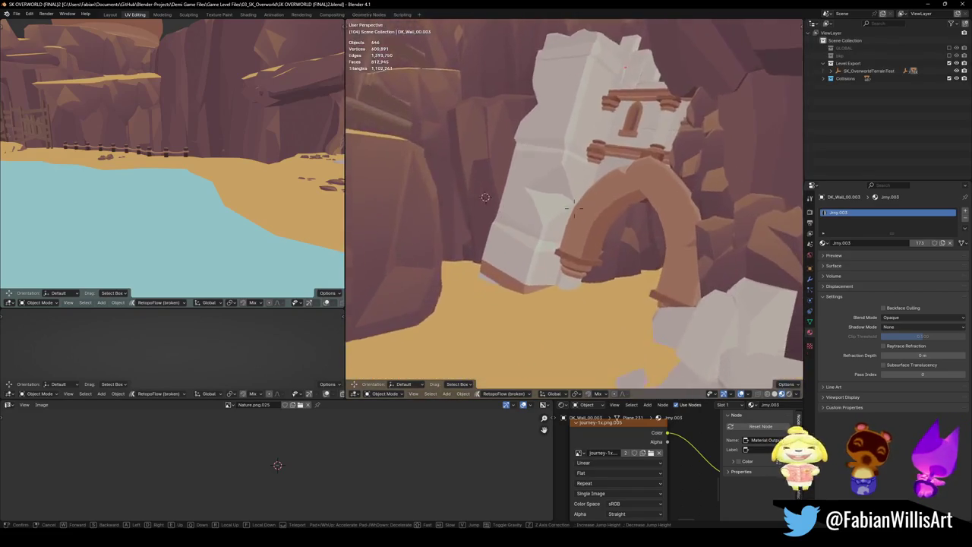
{"action": "key", "text": "w"}
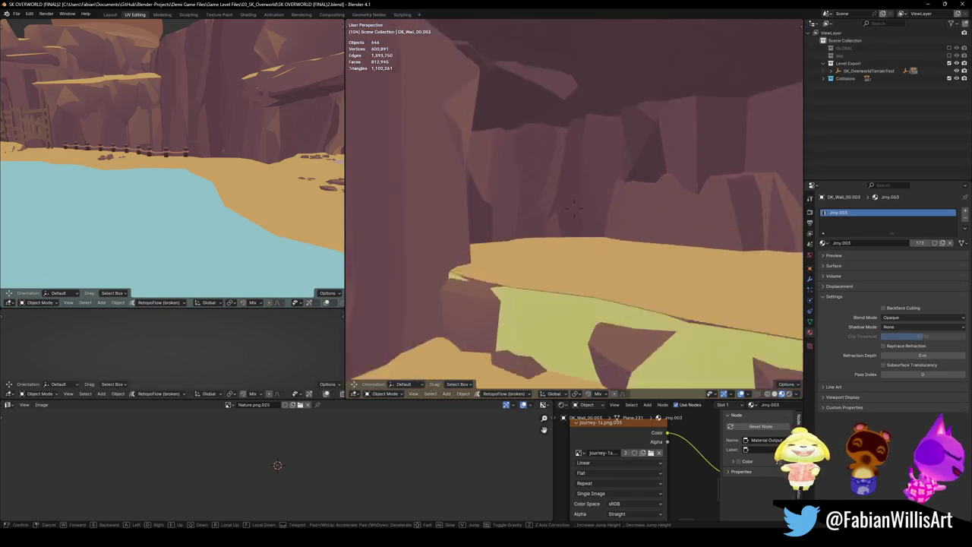
{"action": "key", "text": "w"}
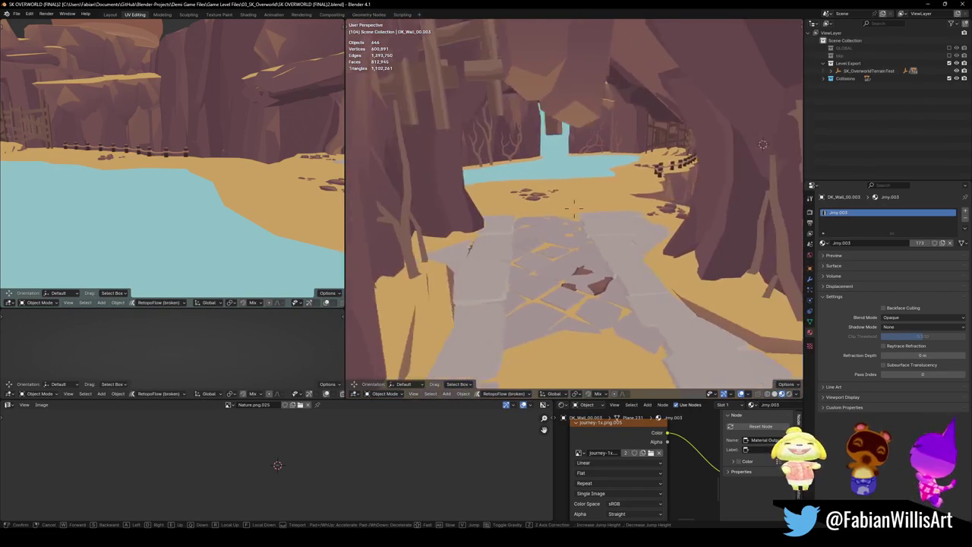
{"action": "left_click", "coordinate": [612, 242]}
{"action": "left_click", "coordinate": [612, 242]}
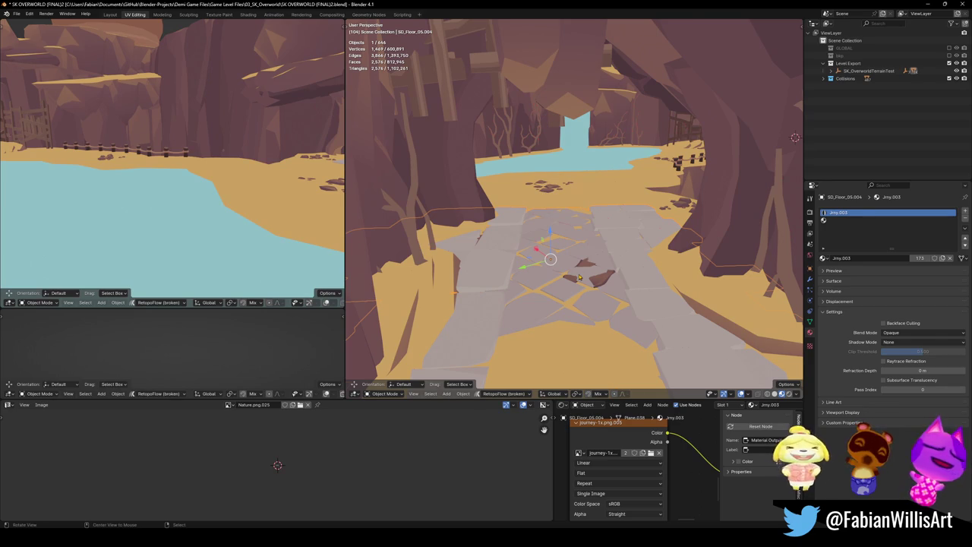
- Unhide all hidden objects and delete the stone path floor
{"action": "key", "text": "alt+h"}
{"action": "key", "text": "Delete"}
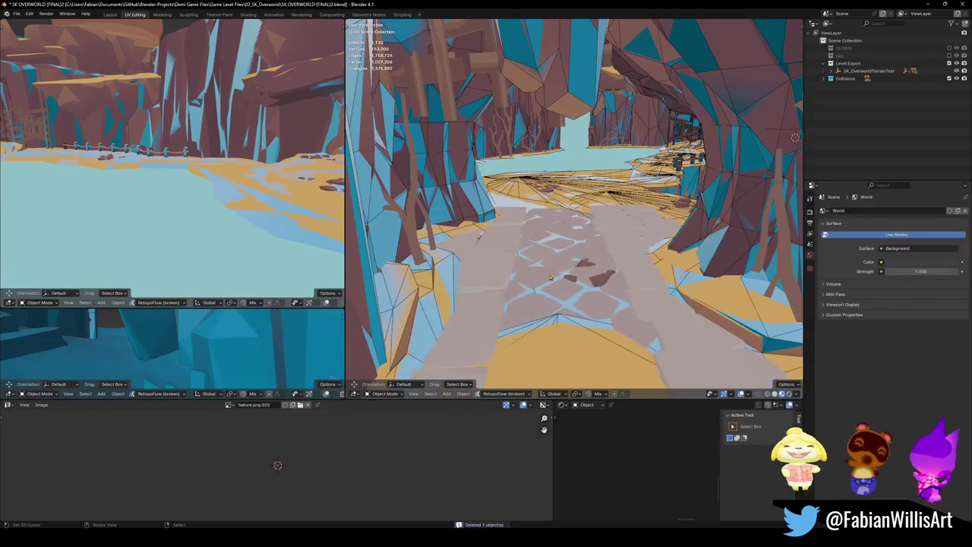
{"action": "left_click", "coordinate": [543, 270]}
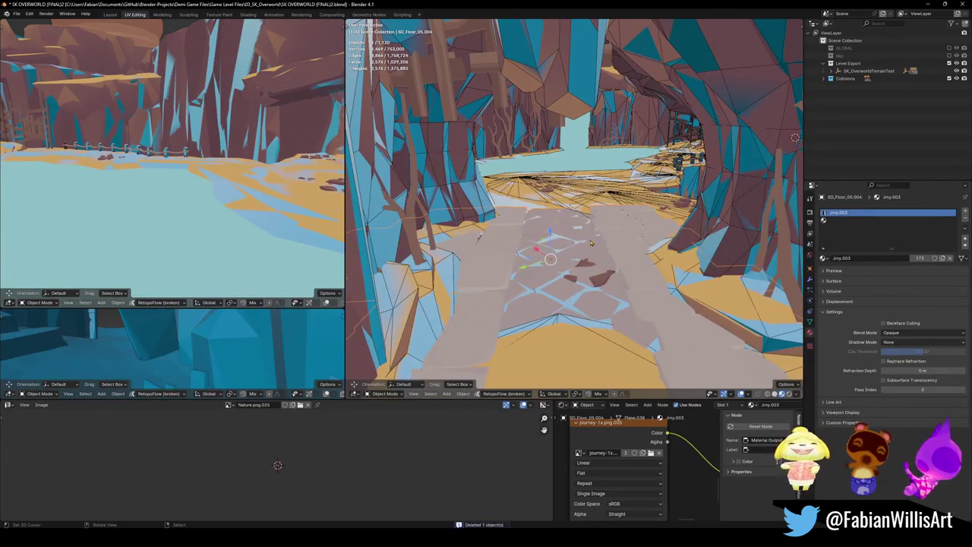
{"action": "key", "text": "Delete"}
- Fly through the arch onto the tiled canyon floor and select the sand floor mesh
{"action": "key", "text": "shift+grave"}
{"action": "key", "text": "w"}
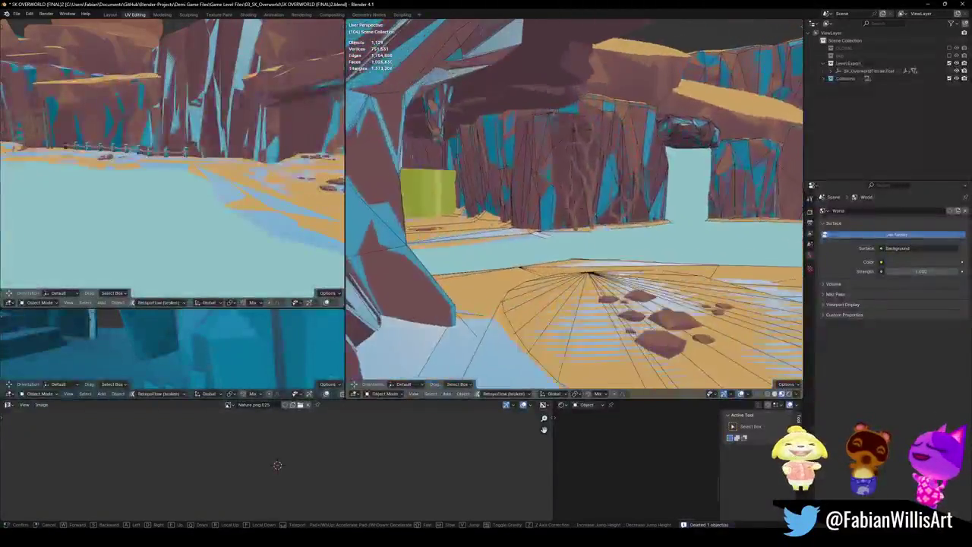
{"action": "key", "text": "w"}
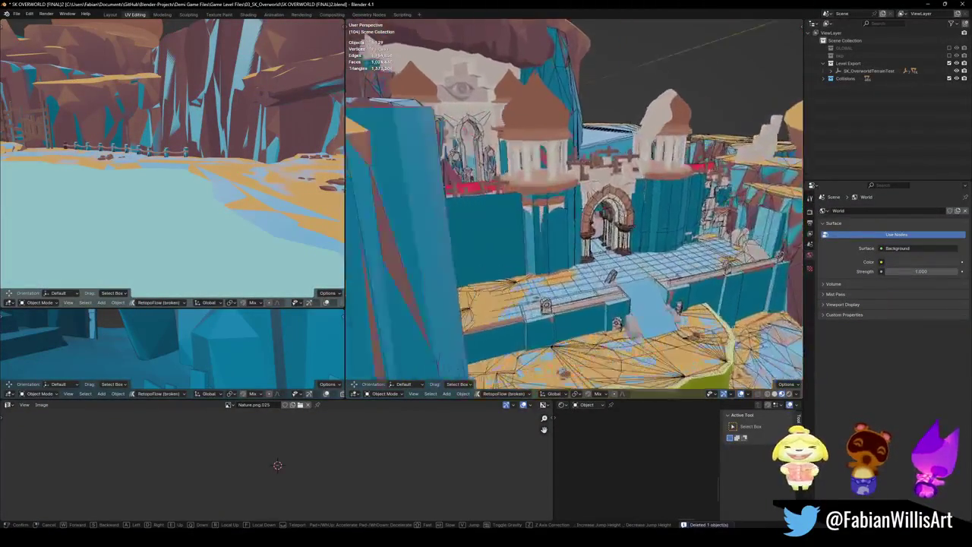
{"action": "key", "text": "w"}
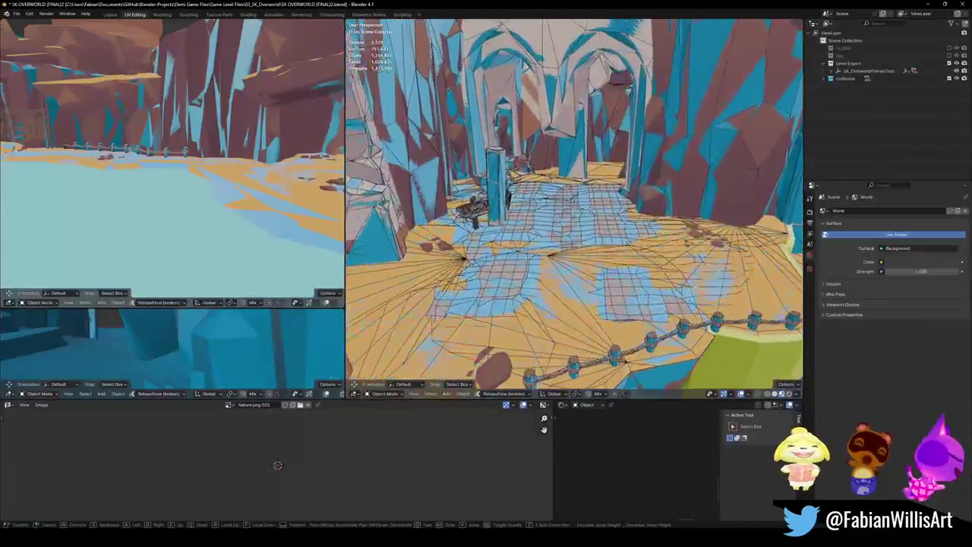
{"action": "key", "text": "w"}
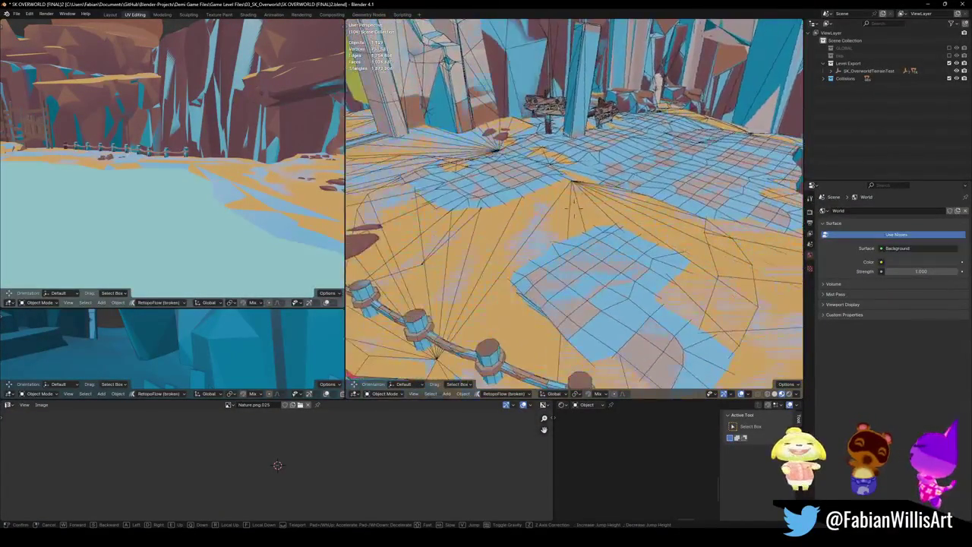
{"action": "left_click", "coordinate": [629, 234]}
- Shade the sand floor mesh flat, rename it col, and save the file
{"action": "key", "text": "g"}
{"action": "key", "text": "Escape"}
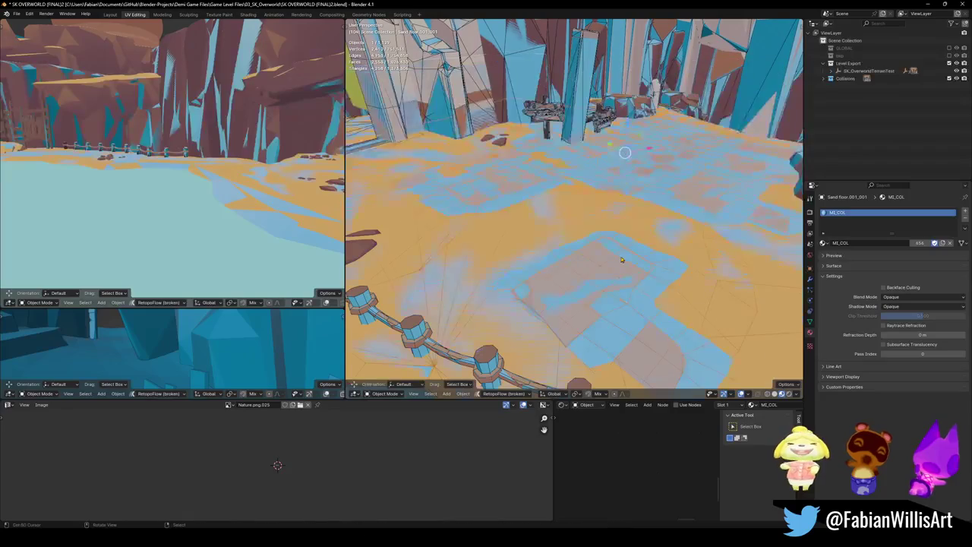
{"action": "right_click", "coordinate": [624, 295]}
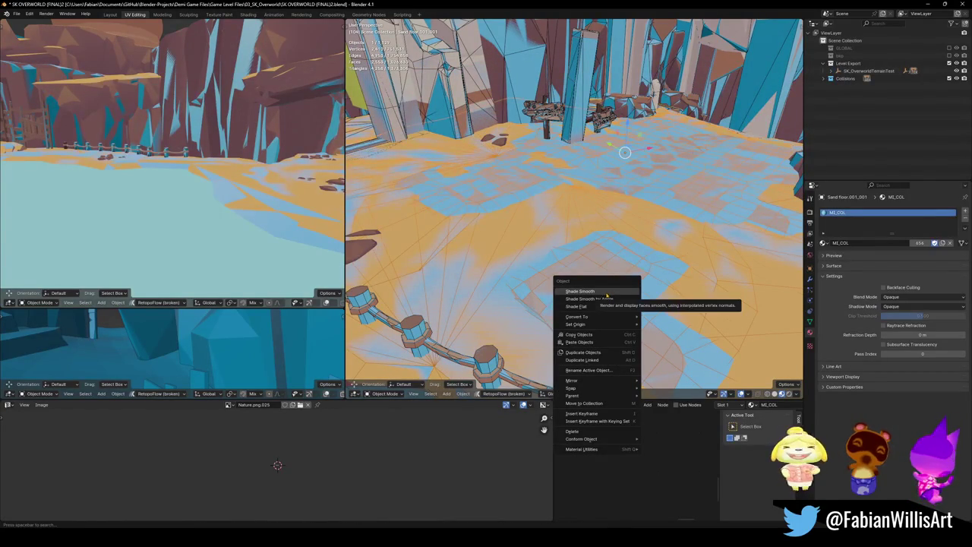
{"action": "left_click", "coordinate": [598, 307]}
{"action": "key", "text": "q"}
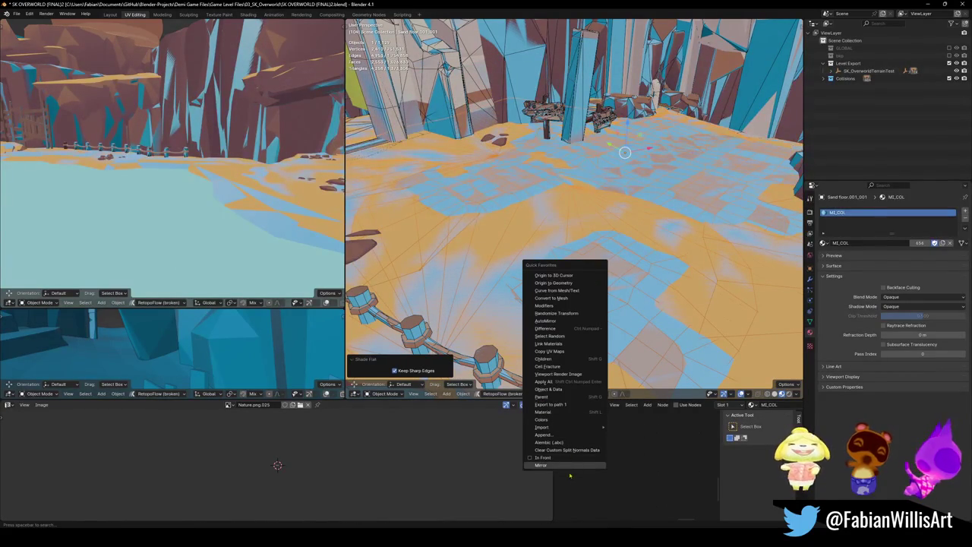
{"action": "left_click", "coordinate": [571, 458]}
{"action": "key", "text": "F2"}
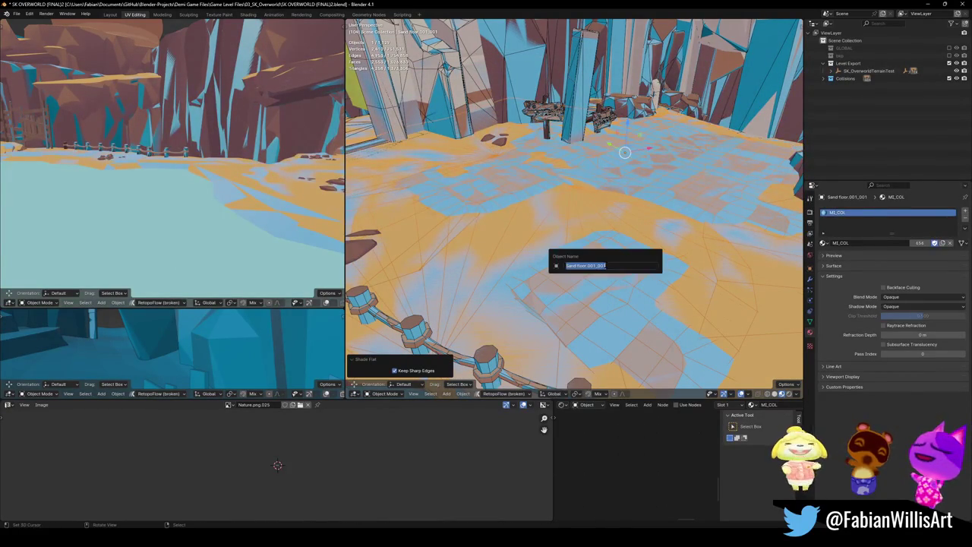
{"action": "type", "text": "col"}
{"action": "key", "text": "Return"}
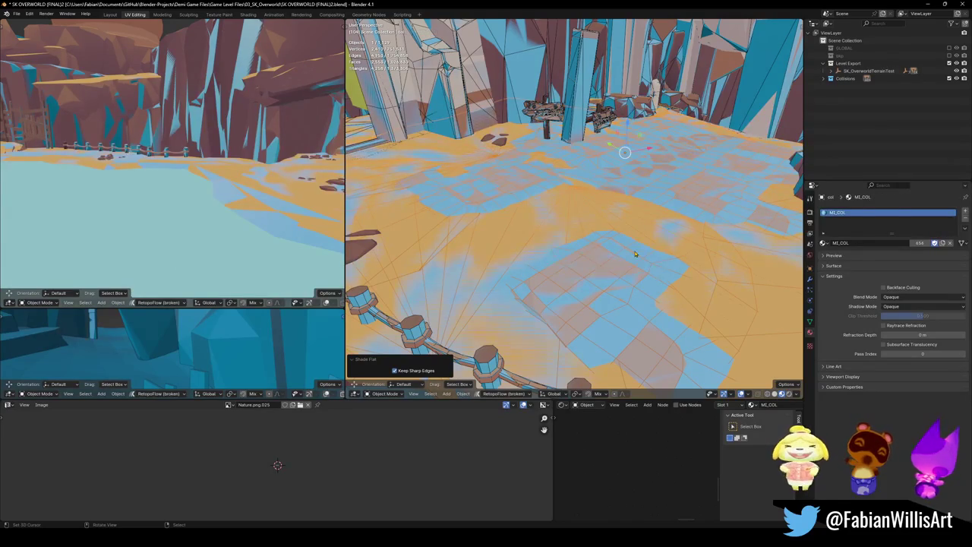
{"action": "key", "text": "ctrl+s"}
- Fly through the doorway down the corridor and select the floor terrain collision mesh
{"action": "key", "text": "shift+grave"}
{"action": "key", "text": "w"}
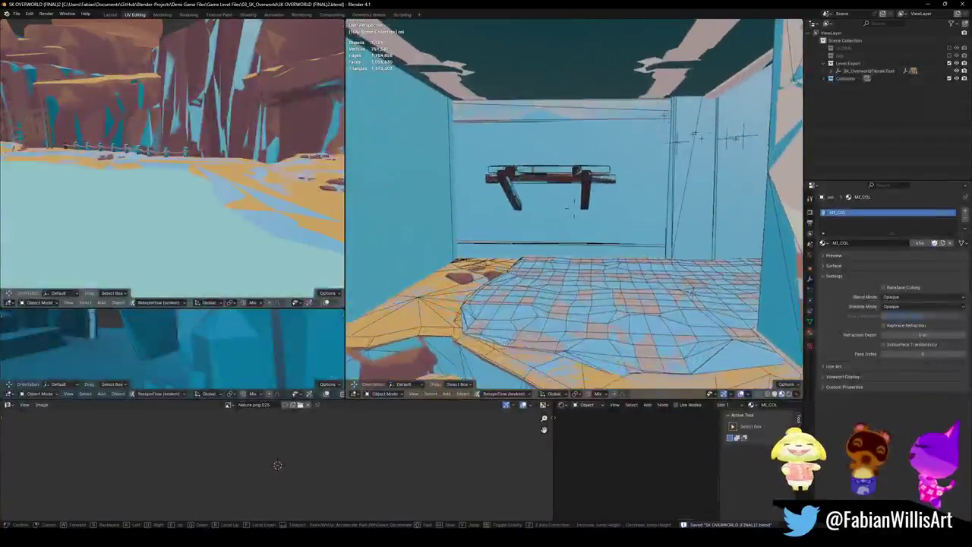
{"action": "key", "text": "Return"}
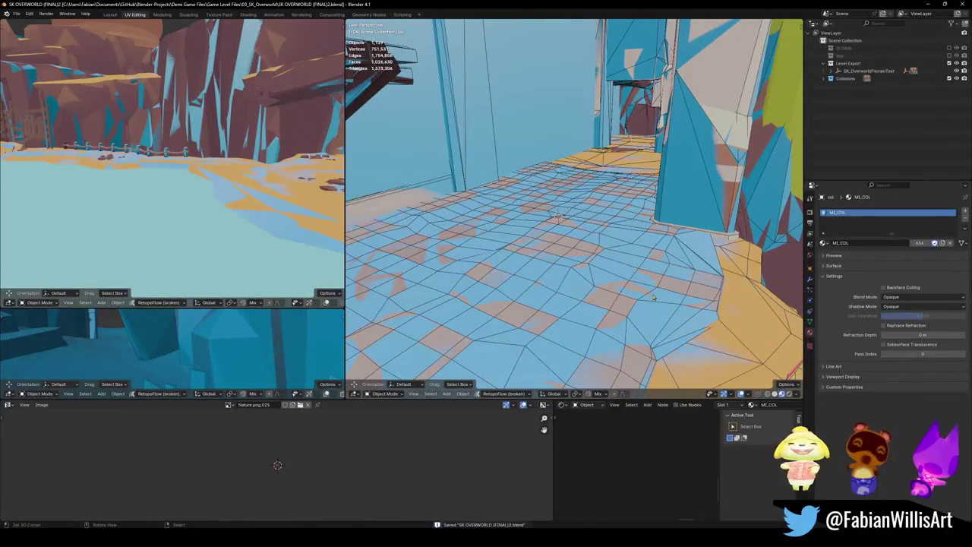
{"action": "left_click", "coordinate": [659, 302]}
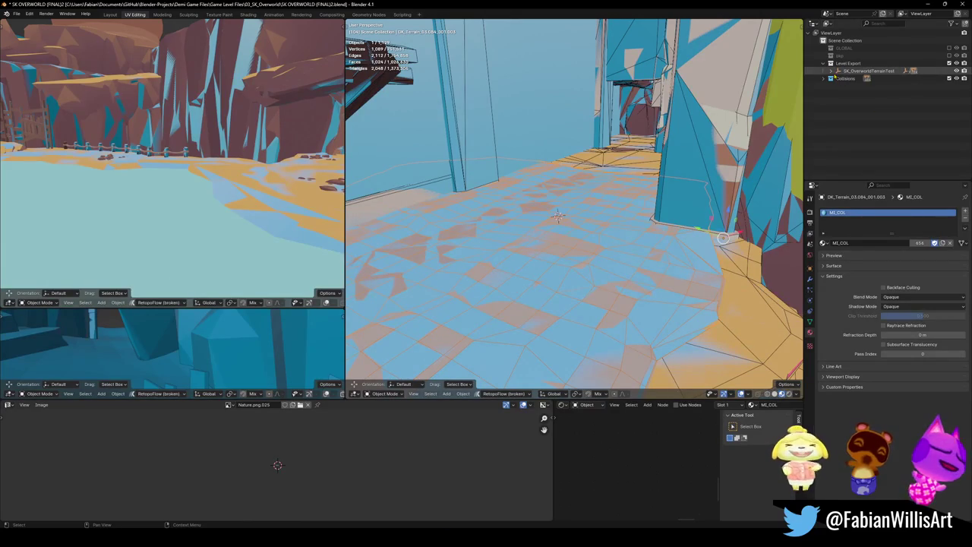
- Parent the terrain mesh to _COL inside SK_OverworldTerrainTest, keeping its transform
{"action": "left_click", "coordinate": [838, 71]}
{"action": "left_click", "coordinate": [858, 79]}
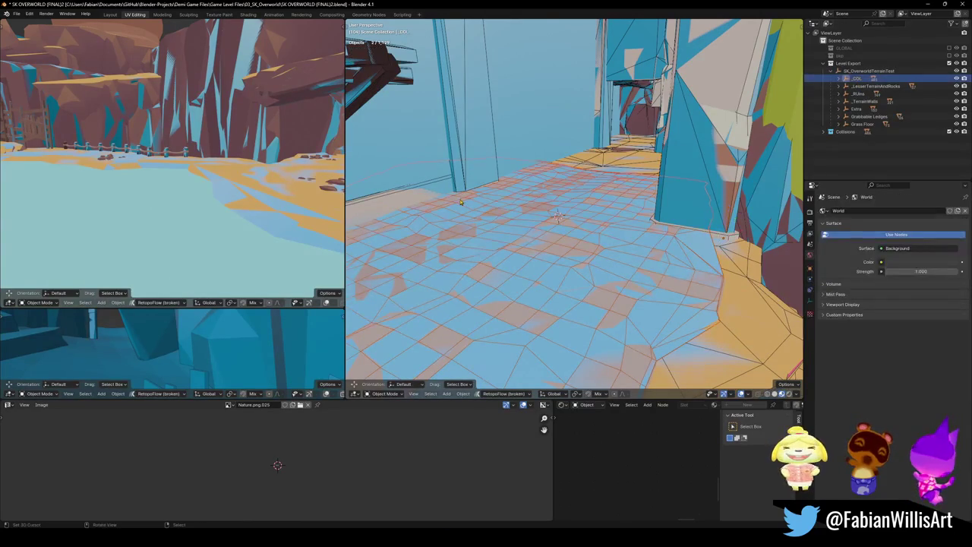
{"action": "key", "text": "ctrl+p"}
{"action": "left_click", "coordinate": [462, 200]}
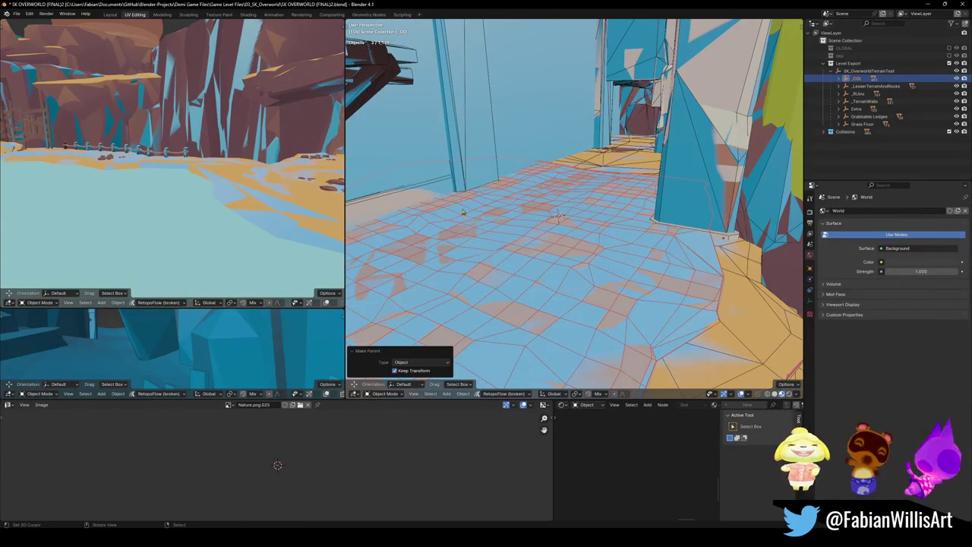
- Hide and unhide the collision meshes, then select the terrain collision mesh
{"action": "key", "text": "h"}
{"action": "left_click", "coordinate": [570, 246]}
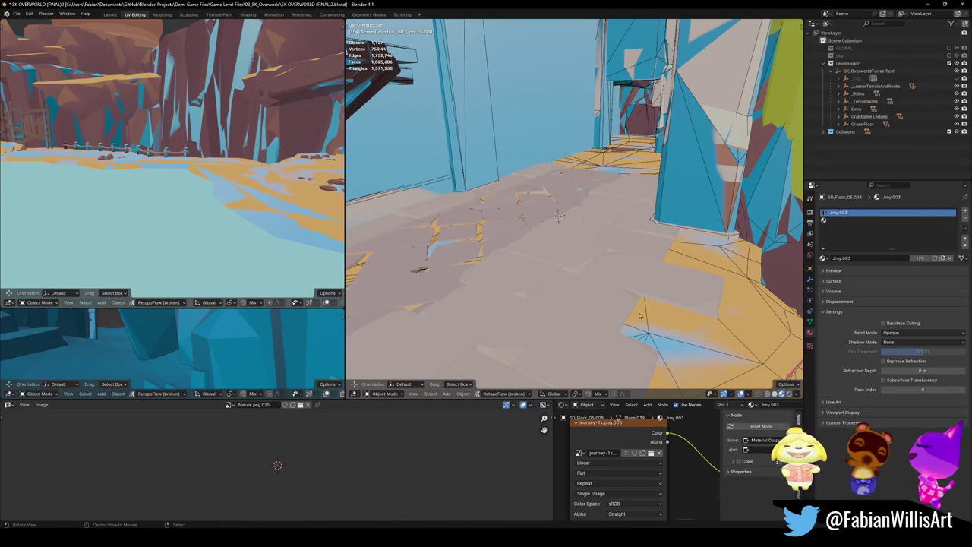
{"action": "key", "text": "alt+h"}
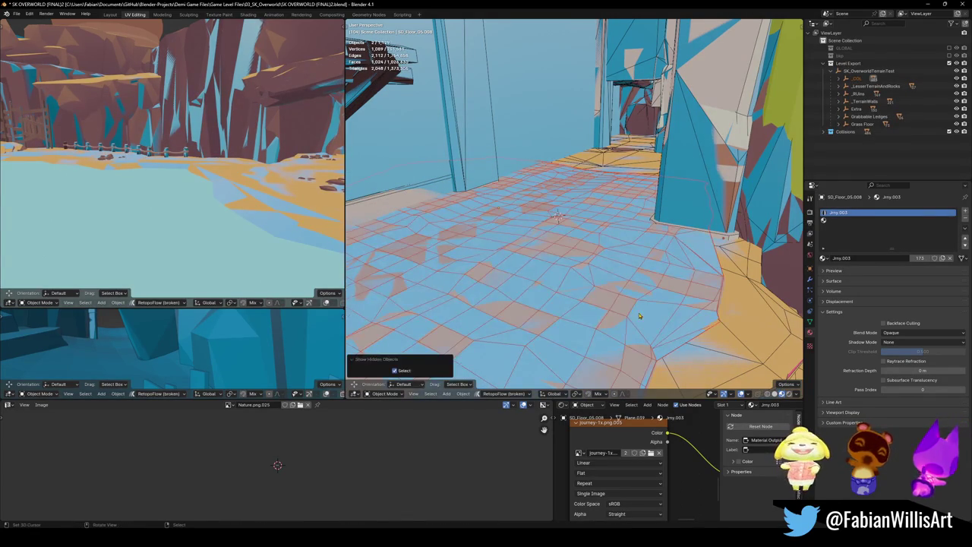
{"action": "left_click", "coordinate": [695, 348]}
{"action": "left_click", "coordinate": [690, 351]}
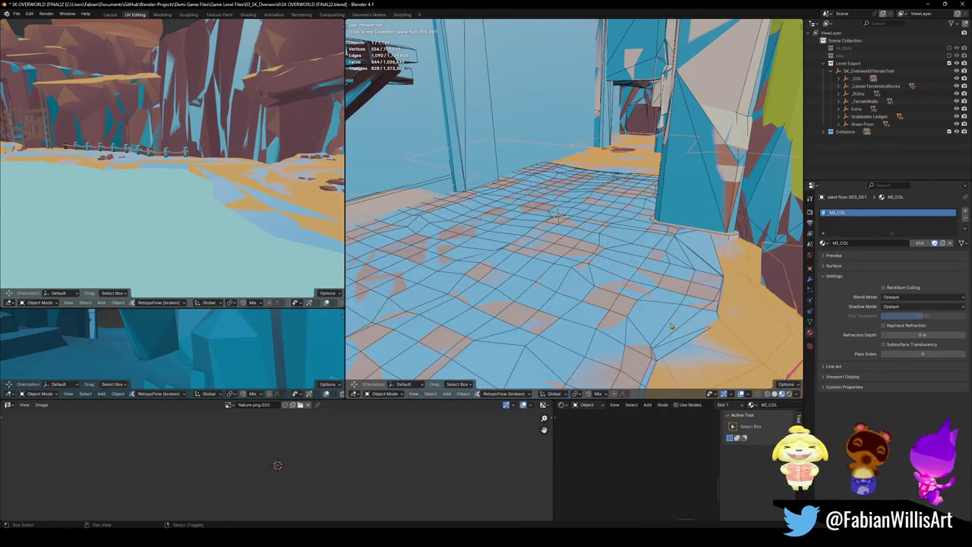
{"action": "left_click", "coordinate": [672, 326]}
- Isolate the terrain collision and sand floor.003_001 meshes in local view, inspect them edge-on, then return
{"action": "key", "text": "KP_Divide"}
{"action": "scroll", "coordinate": [671, 329], "scroll_direction": "up", "scroll_amount": 5}
{"action": "scroll", "coordinate": [646, 304], "scroll_direction": "down", "scroll_amount": 5}
{"action": "scroll", "coordinate": [604, 226], "scroll_direction": "up", "scroll_amount": 5}
{"action": "scroll", "coordinate": [604, 226], "scroll_direction": "up", "scroll_amount": 5}
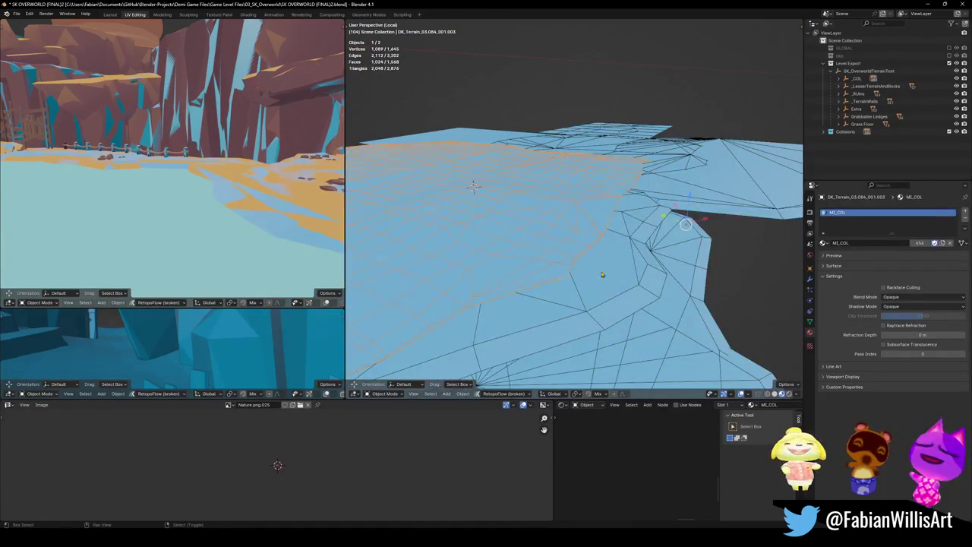
{"action": "left_click", "coordinate": [632, 274]}
{"action": "mouse_move", "coordinate": [661, 233]}
{"action": "middle_mouse_down"}
{"action": "mouse_move", "coordinate": [633, 219]}
{"action": "mouse_move", "coordinate": [652, 297]}
{"action": "mouse_move", "coordinate": [619, 243]}
{"action": "mouse_move", "coordinate": [569, 239]}
{"action": "middle_mouse_up"}
{"action": "left_click", "coordinate": [561, 228]}
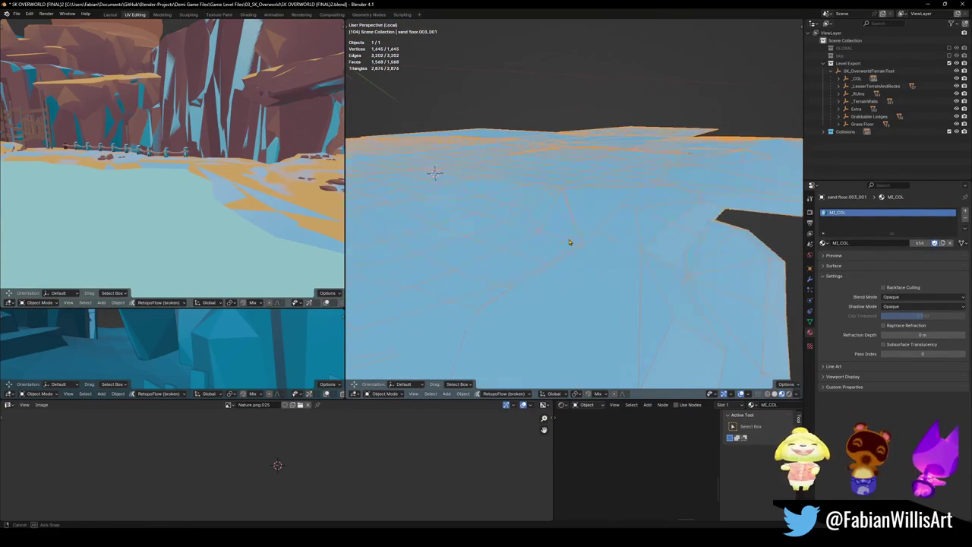
{"action": "key", "text": "KP_Divide"}
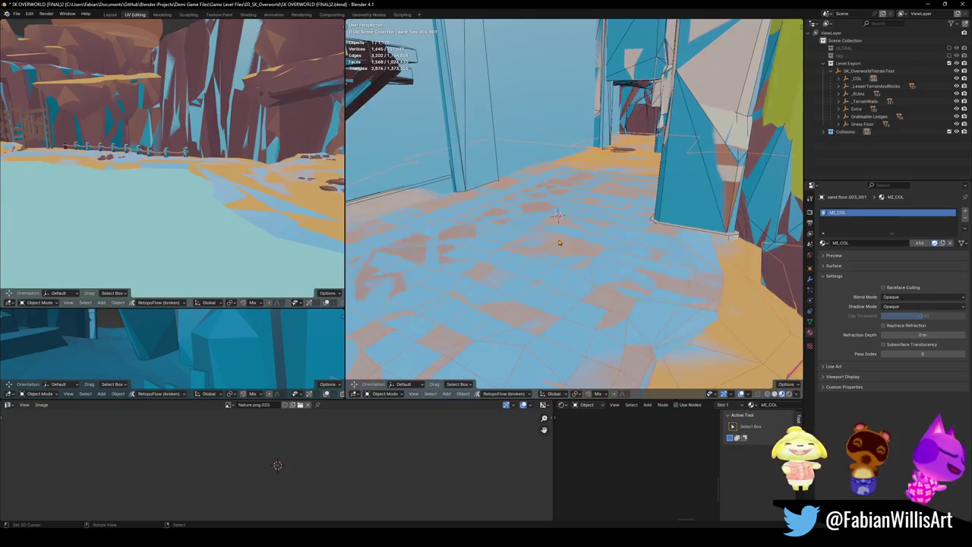
{"action": "key", "text": "alt+h"}
{"action": "mouse_move", "coordinate": [627, 200]}
{"action": "middle_mouse_down", "text": "shift"}
{"action": "mouse_move", "coordinate": [527, 207]}
{"action": "mouse_move", "coordinate": [538, 240]}
{"action": "mouse_move", "coordinate": [580, 192]}
{"action": "mouse_move", "coordinate": [588, 210]}
{"action": "middle_mouse_up", "text": "shift"}
- Enter Edit Mode on the pillar SD_Floor_05.014 and select its connected faces
{"action": "left_click", "coordinate": [638, 291]}
{"action": "left_click", "coordinate": [638, 291]}
{"action": "key", "text": "Tab"}
{"action": "mouse_move", "coordinate": [638, 291]}
{"action": "middle_mouse_down"}
{"action": "mouse_move", "coordinate": [601, 129]}
{"action": "mouse_move", "coordinate": [610, 99]}
{"action": "mouse_move", "coordinate": [539, 128]}
{"action": "middle_mouse_up"}
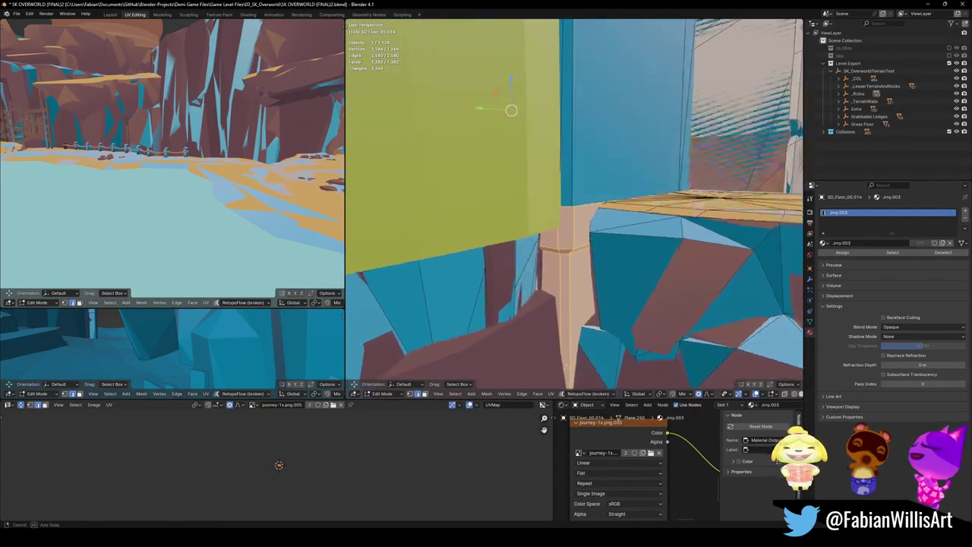
{"action": "middle_click_drag", "start_coordinate": [575, 237], "coordinate": [570, 250]}
{"action": "key", "text": "l"}
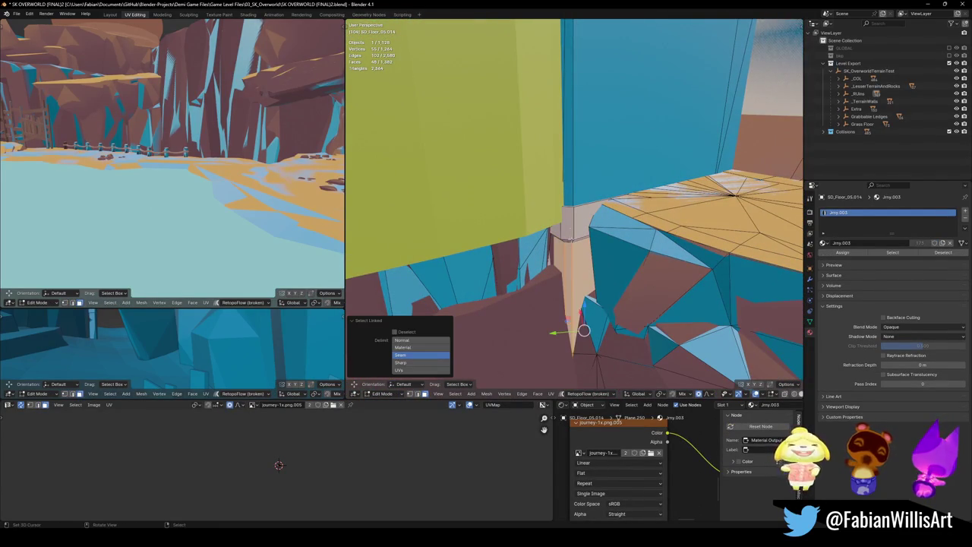
{"action": "scroll", "coordinate": [583, 305], "scroll_direction": "up", "scroll_amount": 3}
{"action": "middle_click_drag", "start_coordinate": [583, 305], "coordinate": [574, 233]}
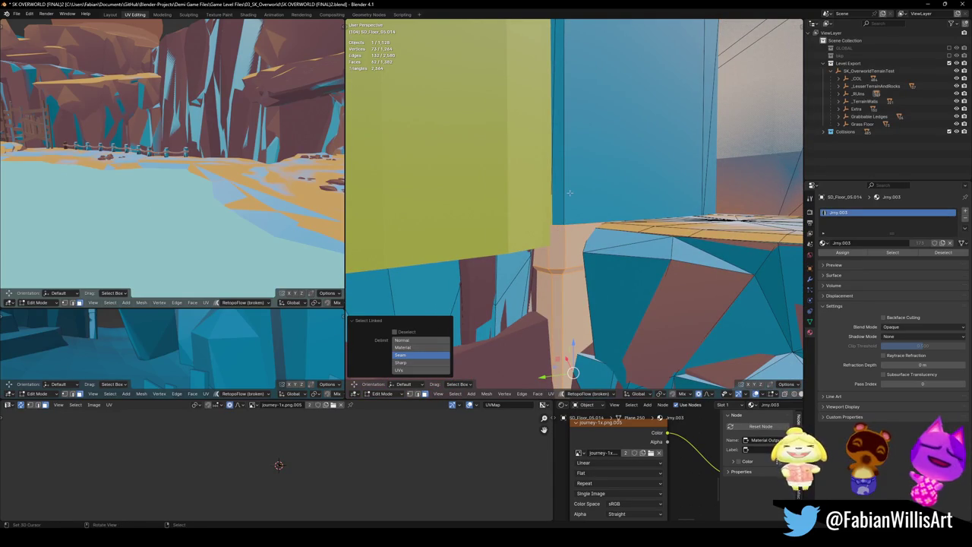
{"action": "mouse_move", "coordinate": [563, 136]}
{"action": "middle_mouse_down"}
{"action": "mouse_move", "coordinate": [528, 189]}
{"action": "mouse_move", "coordinate": [552, 190]}
{"action": "middle_mouse_up"}
- Generate a decimated mesh collider from the pillar with the collider pie's Add Mesh option
{"action": "key", "text": "shift+alt+c"}
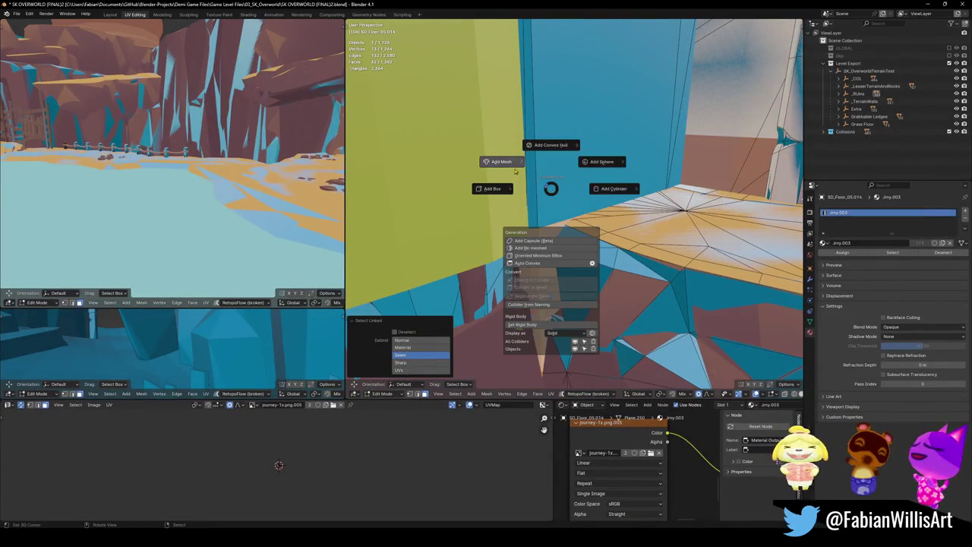
{"action": "key", "text": "shift+alt+c"}
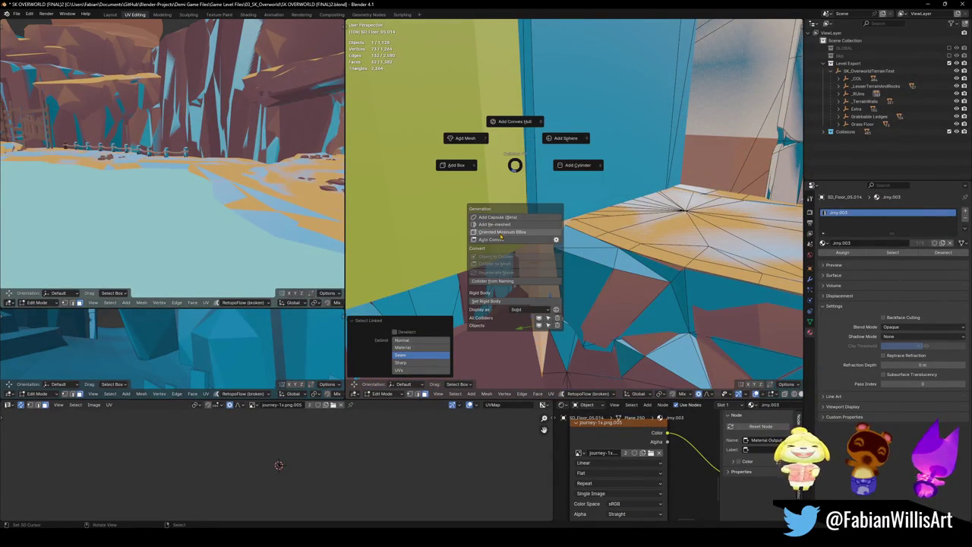
{"action": "left_click", "coordinate": [476, 145]}
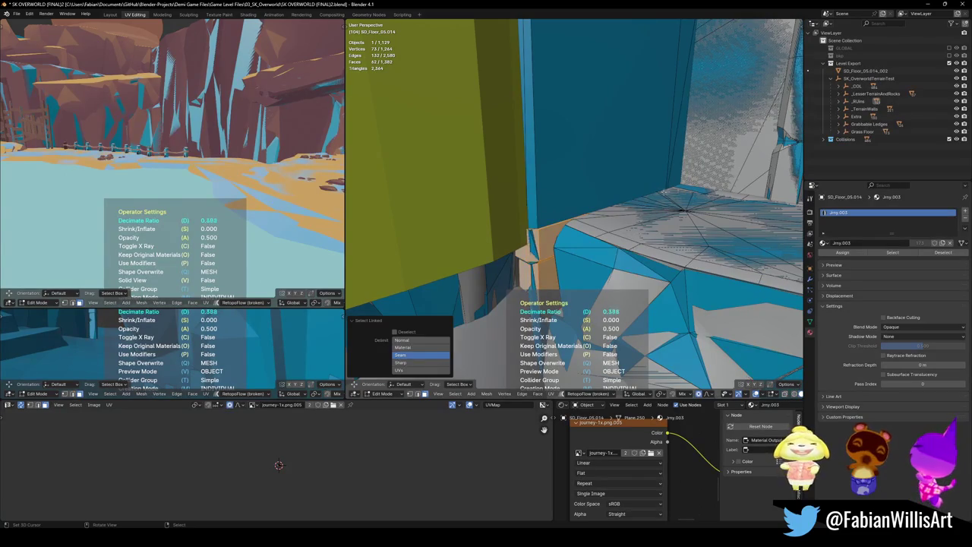
{"action": "key", "text": "Tab"}
{"action": "middle_click_drag", "start_coordinate": [563, 233], "coordinate": [558, 219]}
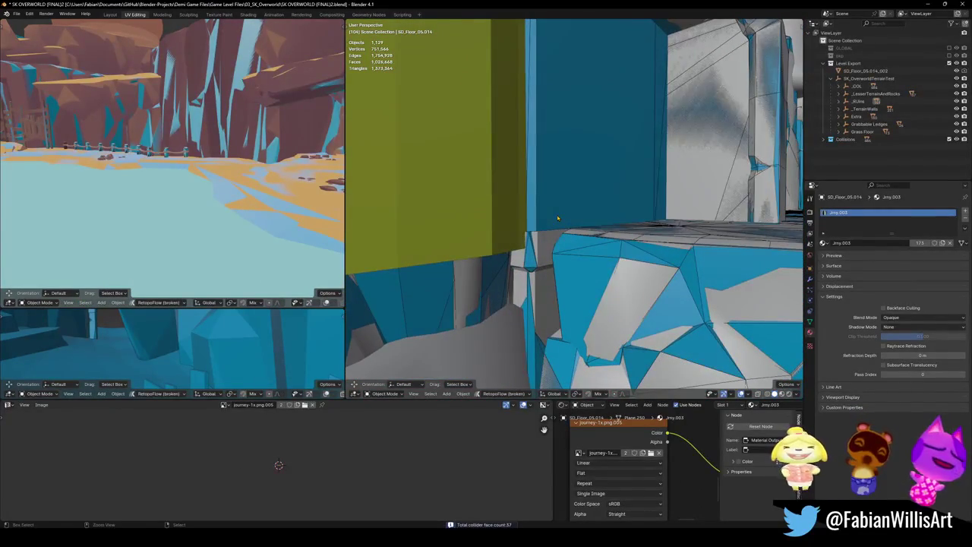
- Select the UCX_SD_Floor_05.014 collider and pick its bottom face using X-ray display
{"action": "key", "text": "Tab"}
{"action": "key", "text": "Tab"}
{"action": "left_click", "coordinate": [557, 226]}
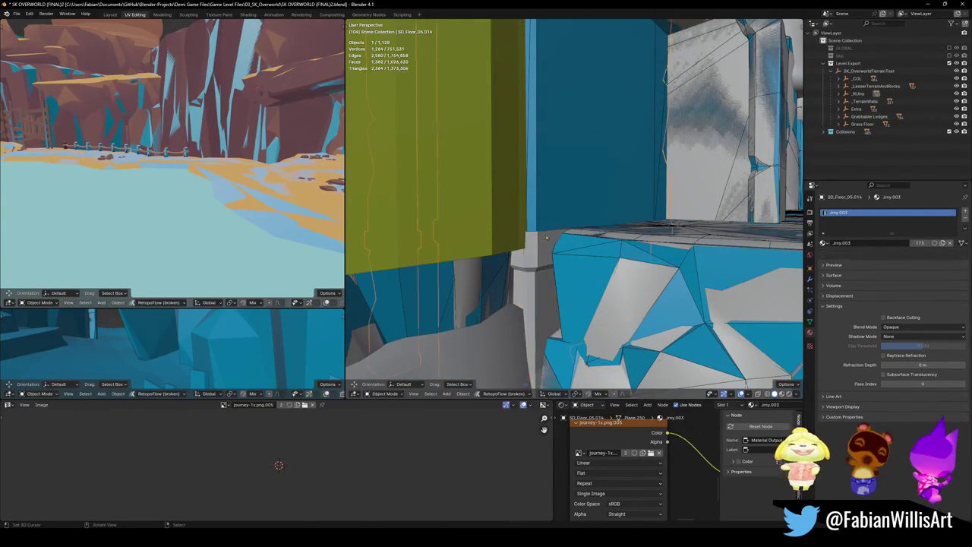
{"action": "key", "text": "Tab"}
{"action": "mouse_move", "coordinate": [557, 226]}
{"action": "middle_mouse_down"}
{"action": "mouse_move", "coordinate": [566, 234]}
{"action": "mouse_move", "coordinate": [521, 293]}
{"action": "middle_mouse_up"}
{"action": "key", "text": "alt+z"}
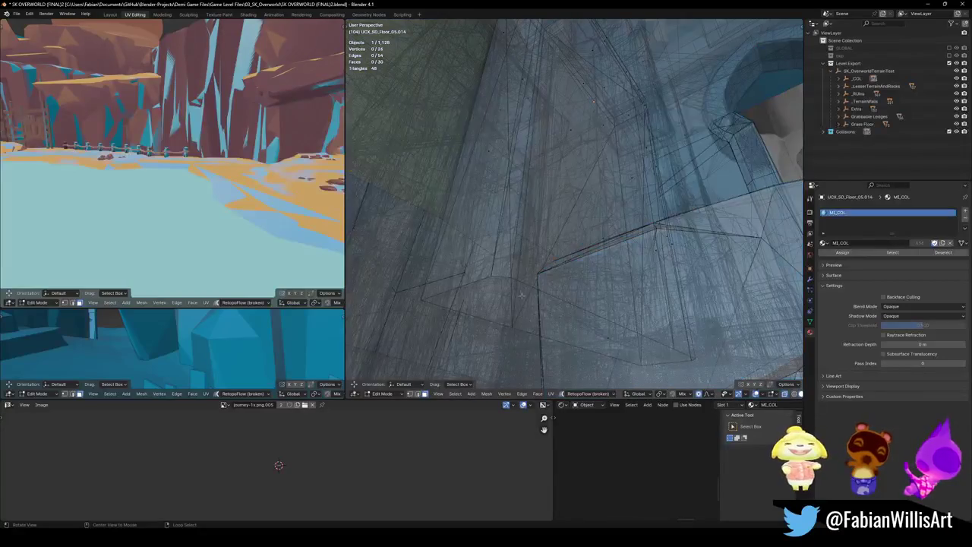
{"action": "key", "text": "alt+z"}
{"action": "left_click", "coordinate": [595, 339]}
{"action": "key", "text": "alt+z"}
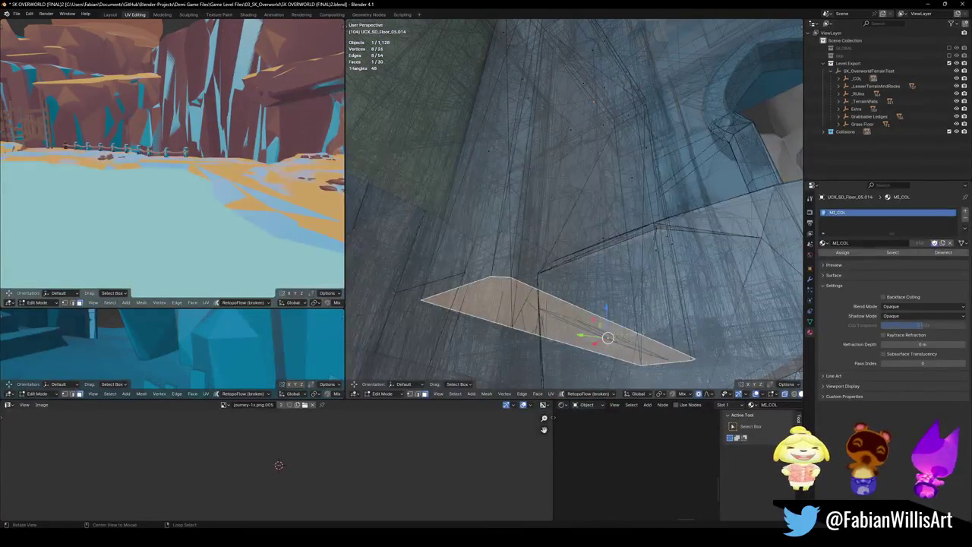
{"action": "key", "text": "alt+z"}
- Lower that face 6.83 m on Z with proportional editing, then return to Object Mode
{"action": "key", "text": "g"}
{"action": "key", "text": "z"}
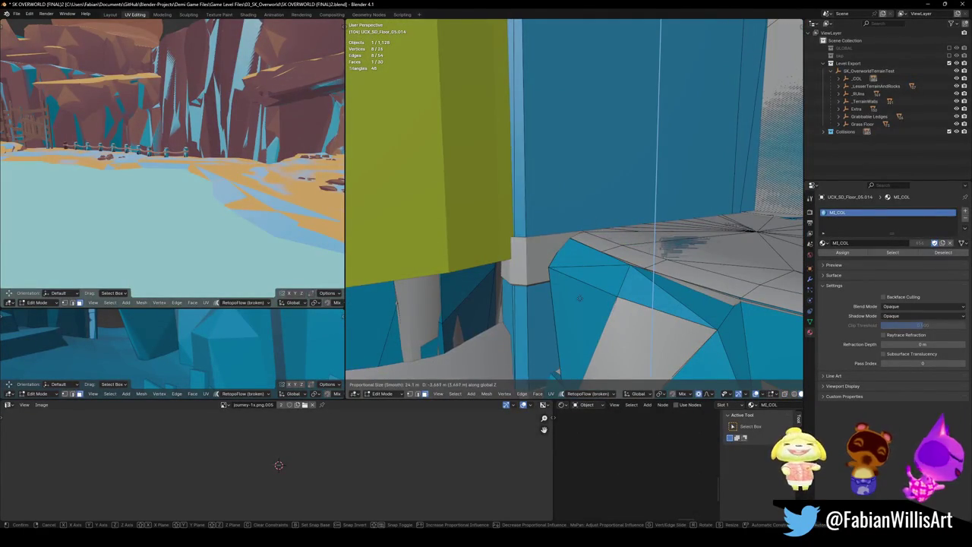
{"action": "middle_click_drag", "start_coordinate": [580, 298], "coordinate": [614, 228]}
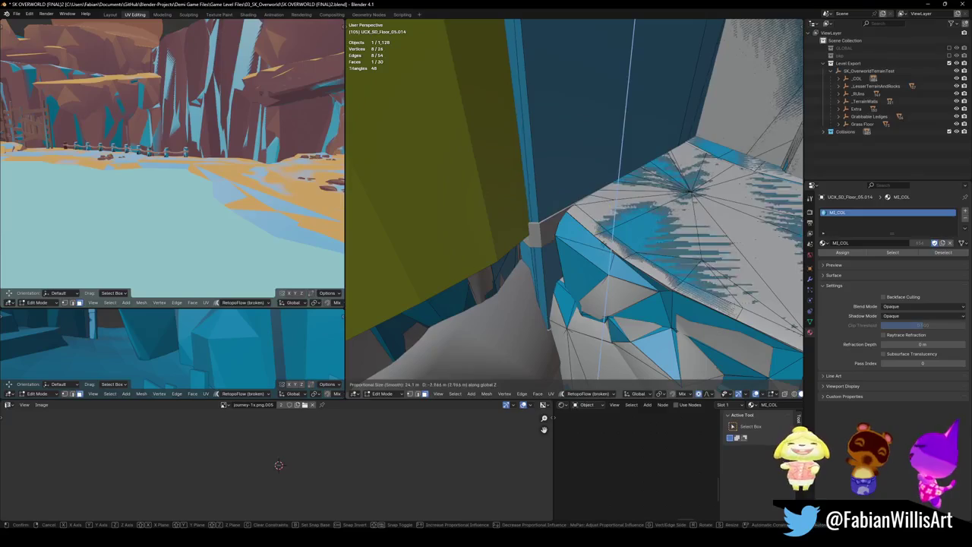
{"action": "left_click", "coordinate": [596, 251]}
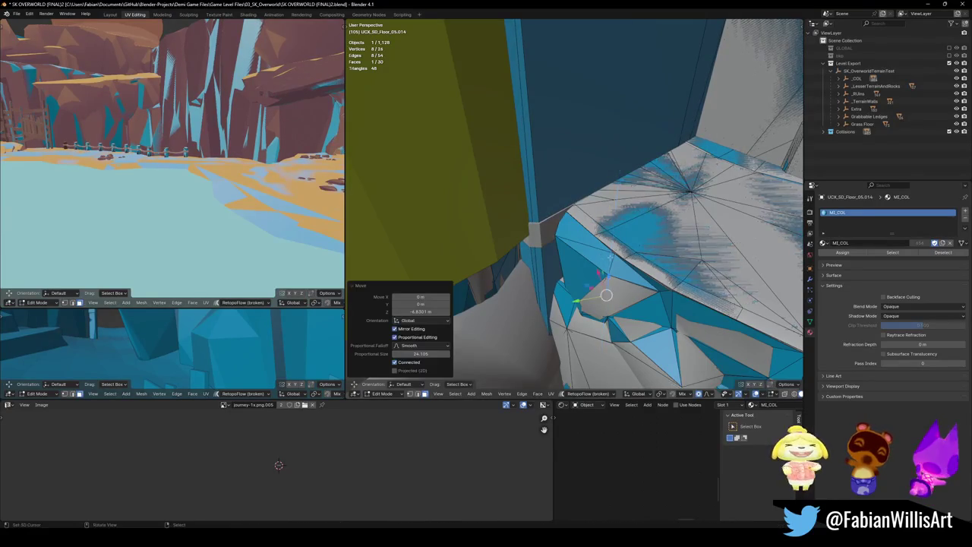
{"action": "mouse_move", "coordinate": [597, 251]}
{"action": "middle_mouse_down"}
{"action": "mouse_move", "coordinate": [507, 242]}
{"action": "mouse_move", "coordinate": [564, 243]}
{"action": "mouse_move", "coordinate": [597, 228]}
{"action": "mouse_move", "coordinate": [574, 221]}
{"action": "mouse_move", "coordinate": [663, 225]}
{"action": "middle_mouse_up"}
{"action": "key", "text": "Tab"}
- Reselect the UCX_SD_Floor_05.014 collider and select all objects sharing its collision material
{"action": "left_click", "coordinate": [507, 244], "text": "shift"}
{"action": "left_click", "coordinate": [663, 225]}
{"action": "key", "text": "q"}
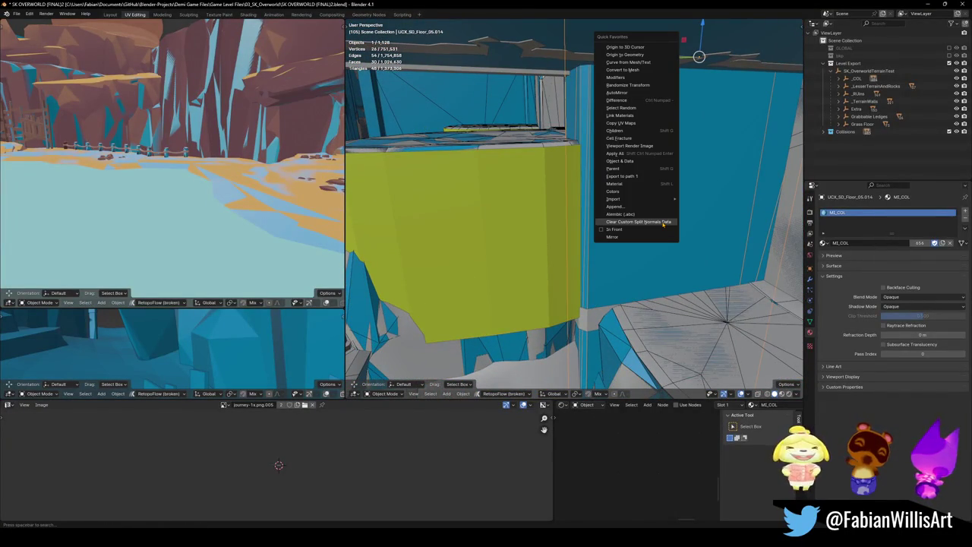
{"action": "key", "text": "Escape"}
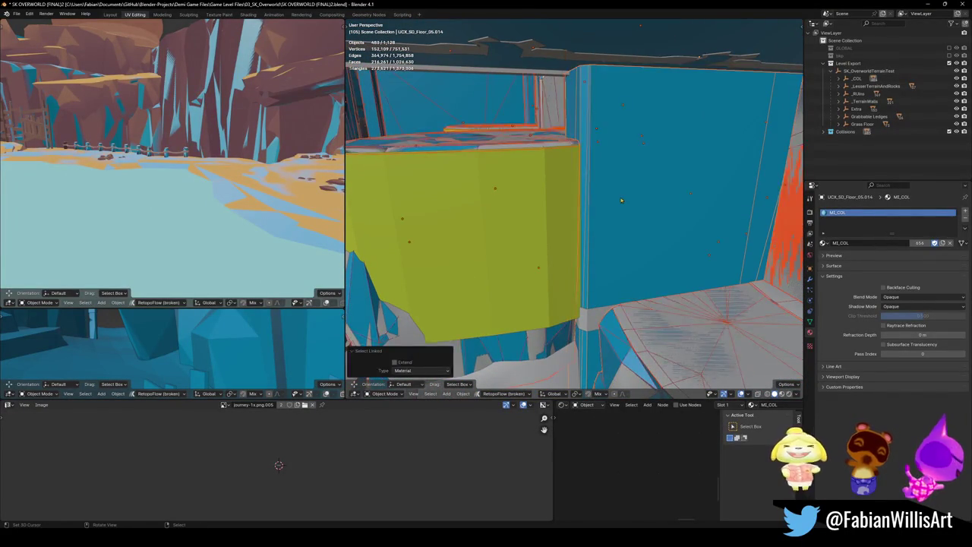
- Hide the selected collision objects and save the blend file
{"action": "mouse_move", "coordinate": [502, 221]}
{"action": "middle_mouse_down"}
{"action": "mouse_move", "coordinate": [597, 232]}
{"action": "mouse_move", "coordinate": [582, 212]}
{"action": "middle_mouse_up"}
{"action": "key", "text": "ctrl+z"}
{"action": "key", "text": "ctrl+s"}
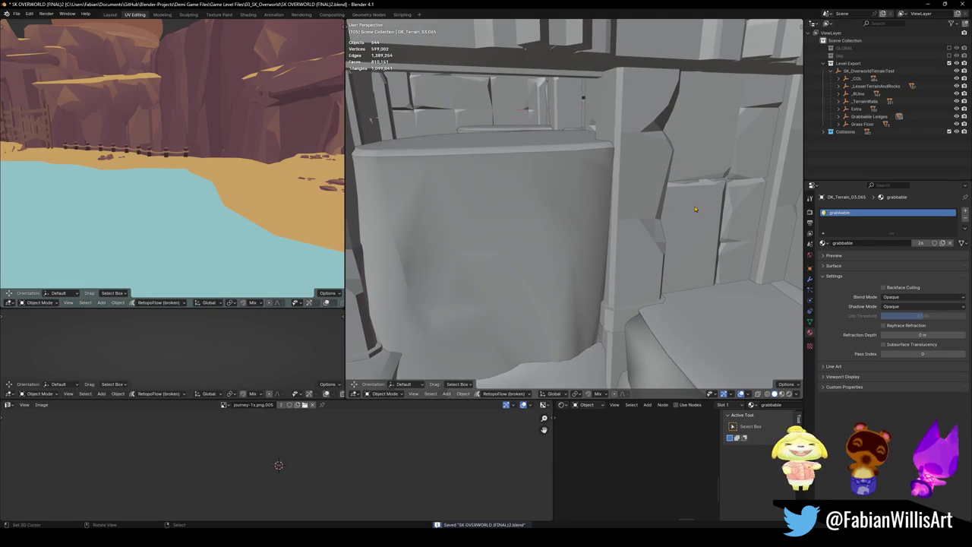
- With Normal orientation, duplicate the Cube.005 wall blocker along X over the next wall section
{"action": "left_click", "coordinate": [669, 222]}
{"action": "mouse_move", "coordinate": [668, 222]}
{"action": "middle_mouse_down"}
{"action": "mouse_move", "coordinate": [698, 221]}
{"action": "mouse_move", "coordinate": [628, 205]}
{"action": "middle_mouse_up"}
{"action": "key", "text": "comma"}
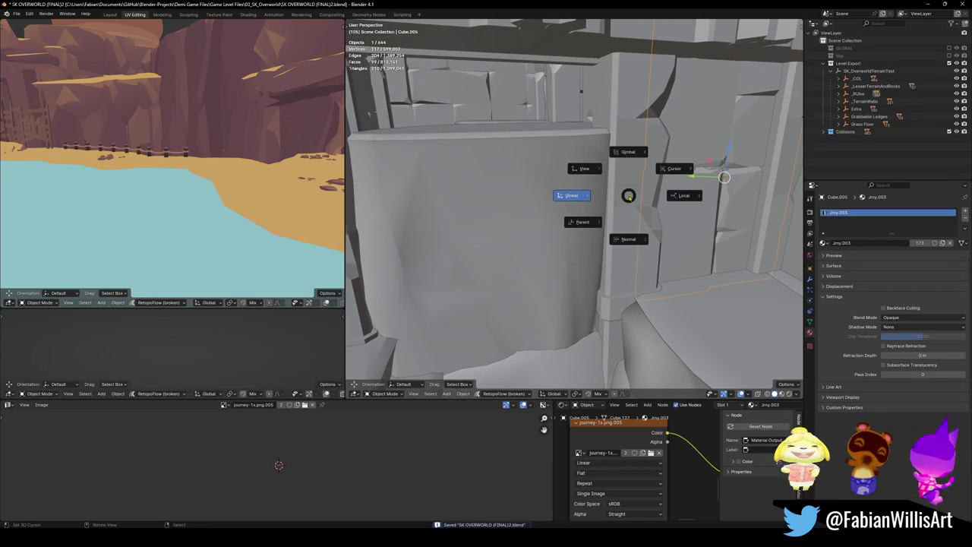
{"action": "left_click", "coordinate": [632, 246]}
{"action": "middle_click_drag", "start_coordinate": [632, 241], "coordinate": [648, 230]}
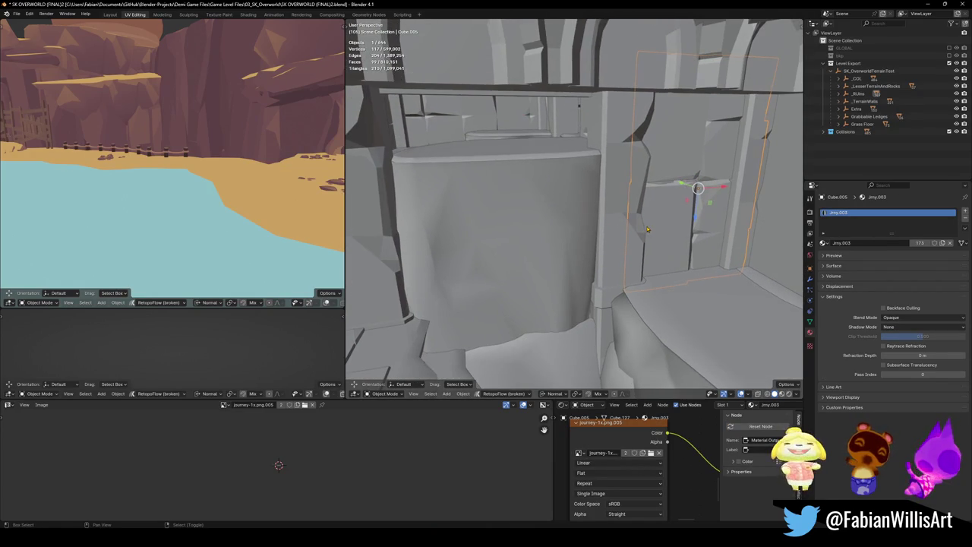
{"action": "key", "text": "shift+d"}
{"action": "key", "text": "x"}
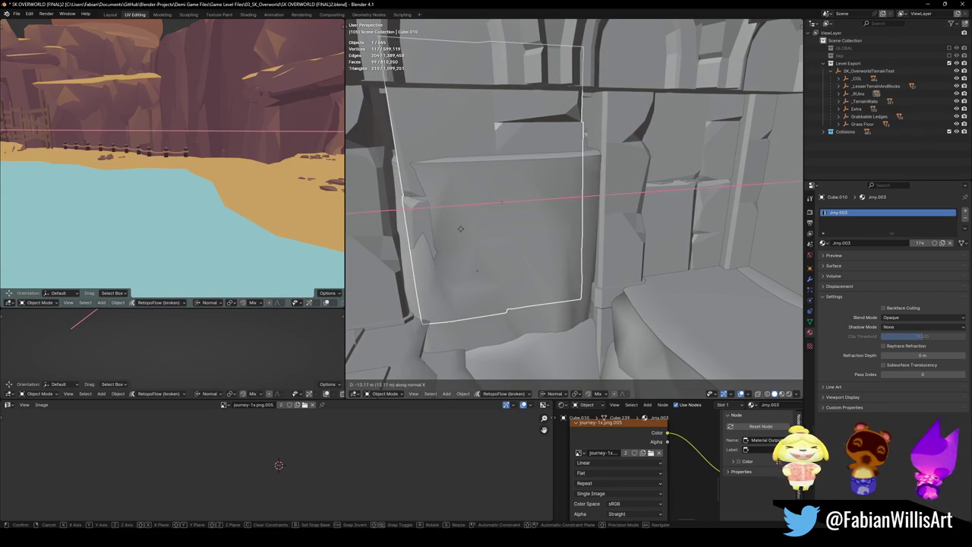
{"action": "left_click", "coordinate": [461, 229]}
- Scale the copy by 1.08 and raise it 1.36 m along its normal Z axis
{"action": "mouse_move", "coordinate": [535, 145]}
{"action": "middle_mouse_down"}
{"action": "mouse_move", "coordinate": [555, 212]}
{"action": "mouse_move", "coordinate": [566, 209]}
{"action": "middle_mouse_up"}
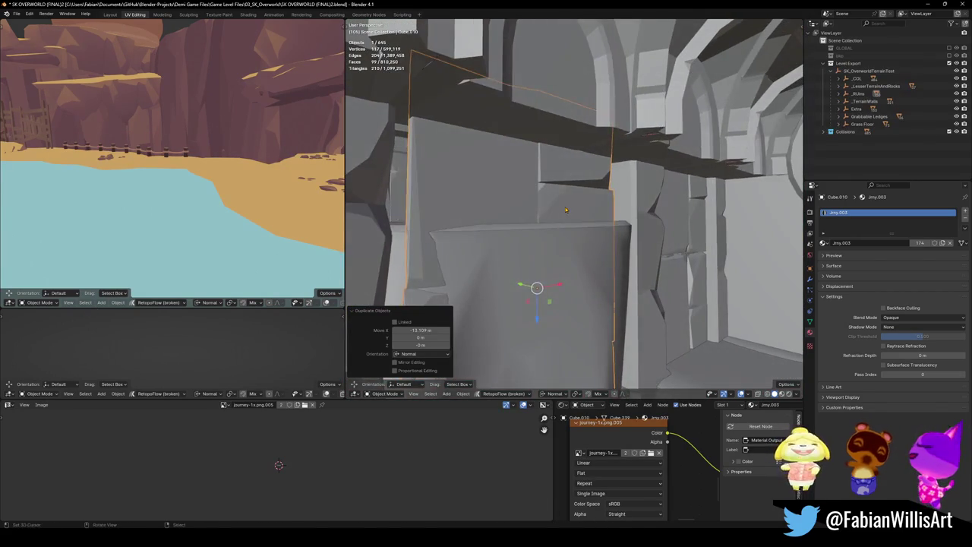
{"action": "key", "text": "s"}
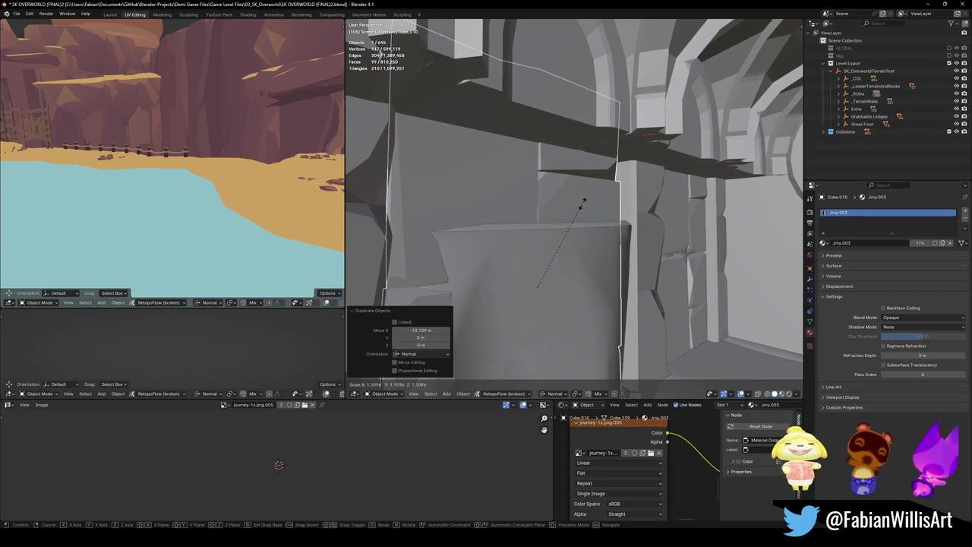
{"action": "left_click", "coordinate": [582, 207]}
{"action": "key", "text": "g"}
{"action": "key", "text": "x"}
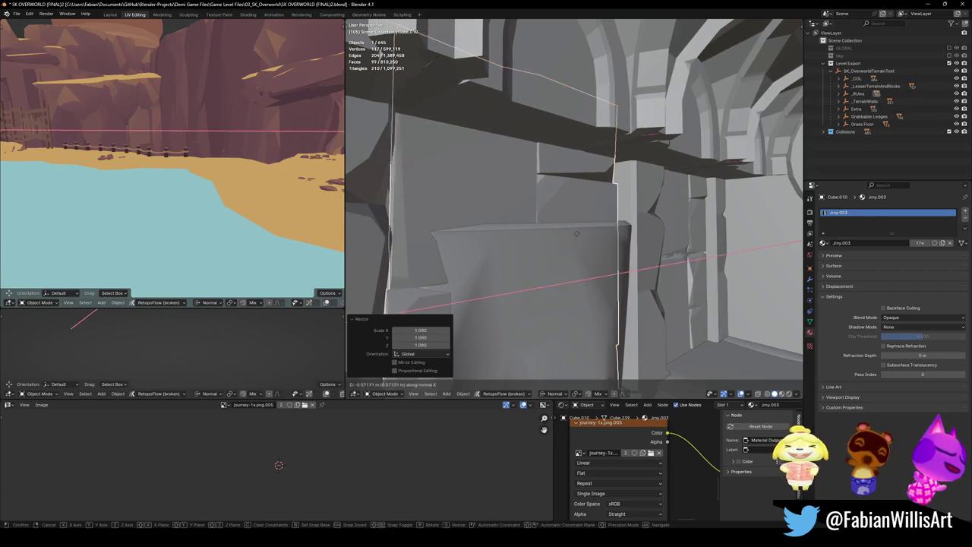
{"action": "key", "text": "z"}
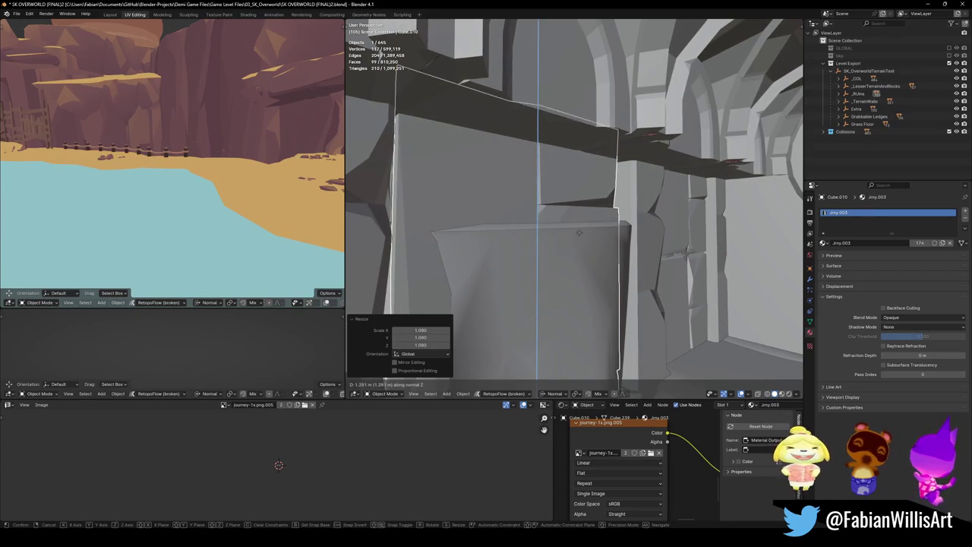
{"action": "left_click", "coordinate": [579, 235]}
{"action": "mouse_move", "coordinate": [579, 234]}
{"action": "middle_mouse_down"}
{"action": "mouse_move", "coordinate": [552, 221]}
{"action": "mouse_move", "coordinate": [600, 209]}
{"action": "middle_mouse_up"}
{"action": "key", "text": "s"}
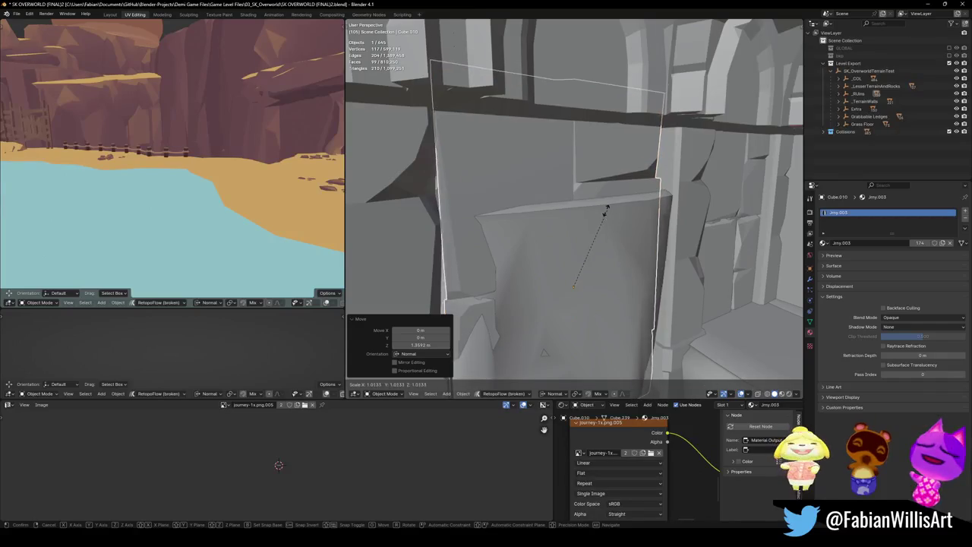
{"action": "right_click", "coordinate": [604, 208]}
- Deselect everything and select the rock piece DK_Terrain_03.039 on the wall
{"action": "key", "text": "alt+a"}
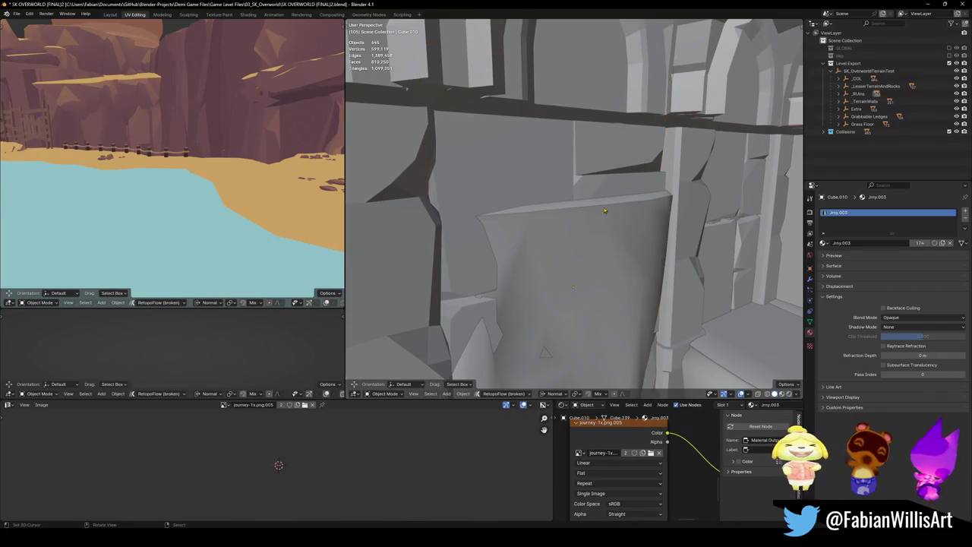
{"action": "middle_click_drag", "start_coordinate": [576, 205], "coordinate": [602, 206]}
{"action": "middle_click_drag", "start_coordinate": [538, 222], "coordinate": [588, 208]}
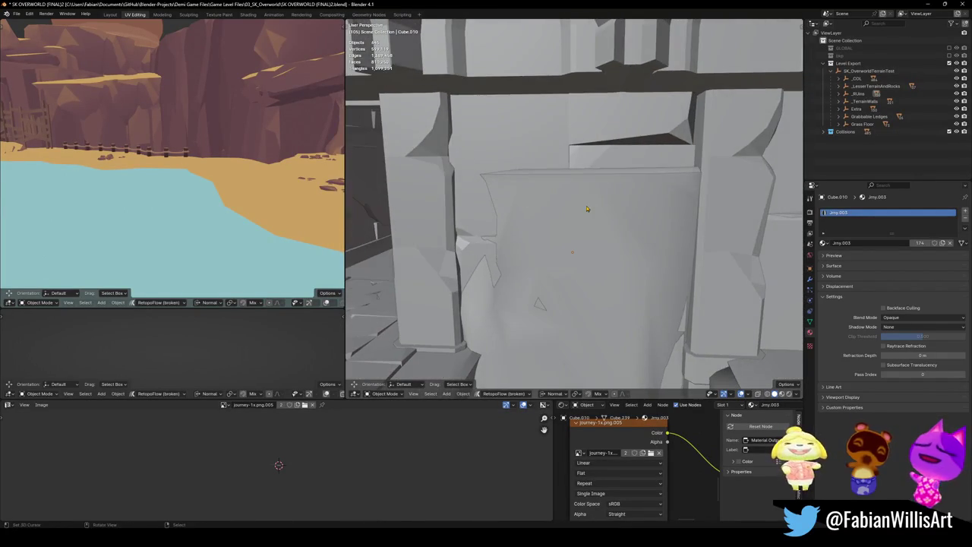
{"action": "left_click", "coordinate": [587, 208]}
- Open rocks DK_Terrain_03.039 and DK_Terrain_03.010 together in Edit Mode and pick a ledge triangle face
{"action": "middle_click_drag", "start_coordinate": [643, 163], "coordinate": [560, 149]}
{"action": "key", "text": "g"}
{"action": "right_click", "coordinate": [594, 265]}
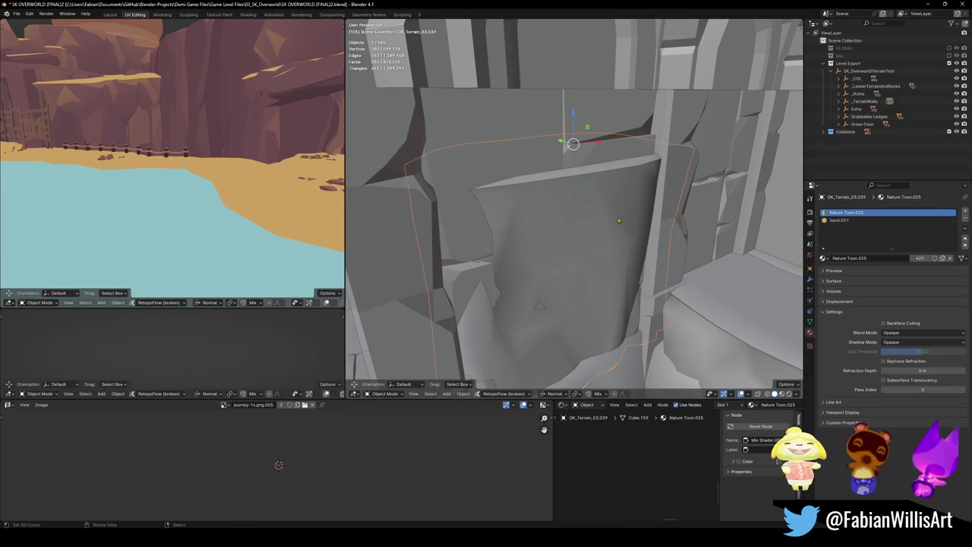
{"action": "left_click", "coordinate": [606, 178], "text": "shift"}
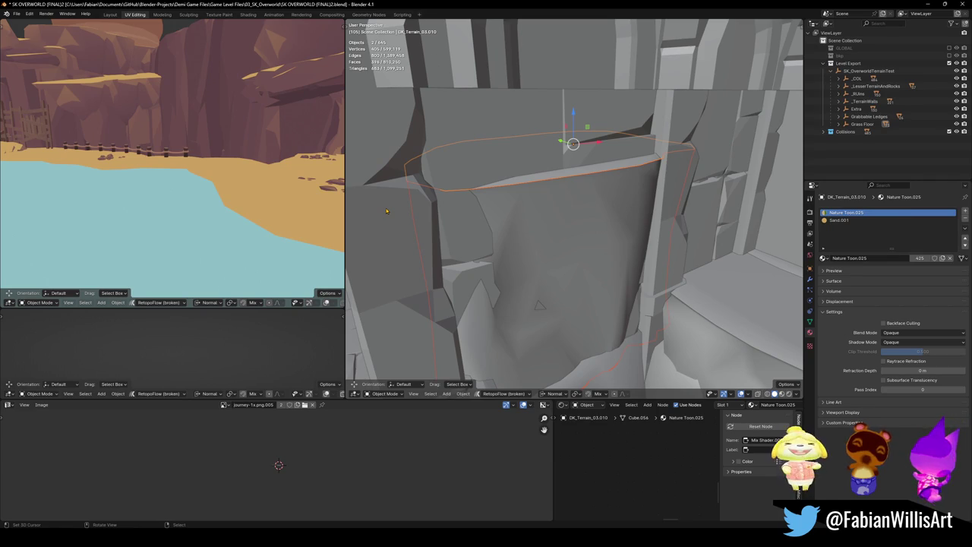
{"action": "mouse_move", "coordinate": [591, 199]}
{"action": "middle_mouse_down"}
{"action": "mouse_move", "coordinate": [560, 220]}
{"action": "mouse_move", "coordinate": [535, 201]}
{"action": "mouse_move", "coordinate": [544, 228]}
{"action": "mouse_move", "coordinate": [568, 237]}
{"action": "mouse_move", "coordinate": [594, 232]}
{"action": "middle_mouse_up"}
{"action": "key", "text": "Tab"}
{"action": "key", "text": "alt+a"}
{"action": "left_click", "coordinate": [566, 231]}
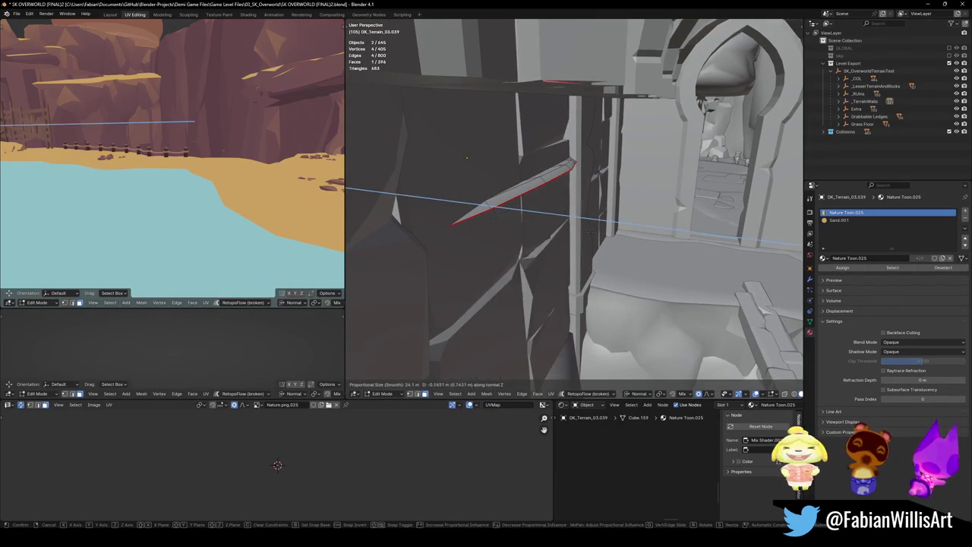
- Select the triangle faces at the cliff top and set the pivot point to Median Point
{"action": "left_click", "coordinate": [555, 174], "text": "shift"}
{"action": "middle_click_drag", "start_coordinate": [555, 173], "coordinate": [600, 228]}
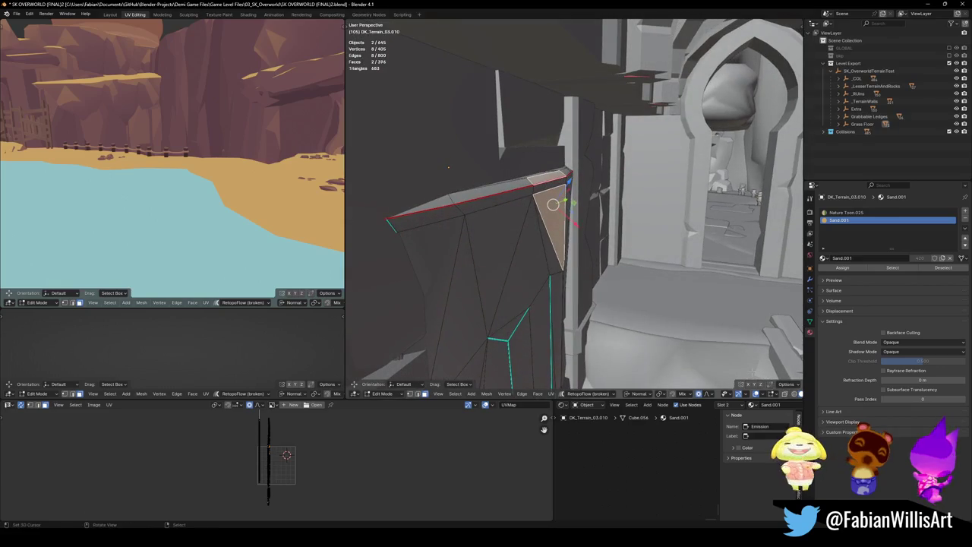
{"action": "left_click", "coordinate": [710, 394]}
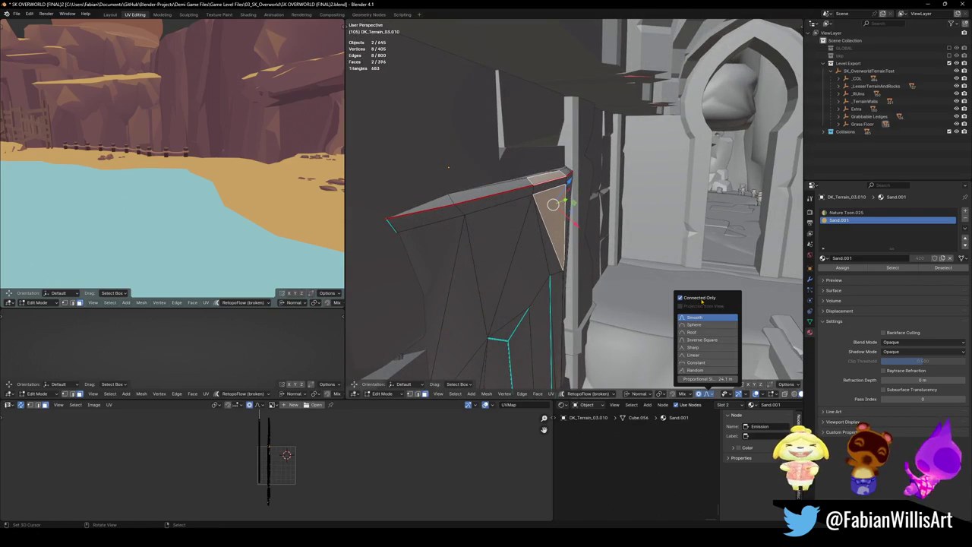
{"action": "middle_click_drag", "start_coordinate": [578, 228], "coordinate": [562, 214]}
{"action": "left_click", "coordinate": [565, 215]}
{"action": "left_click", "coordinate": [565, 196], "text": "shift"}
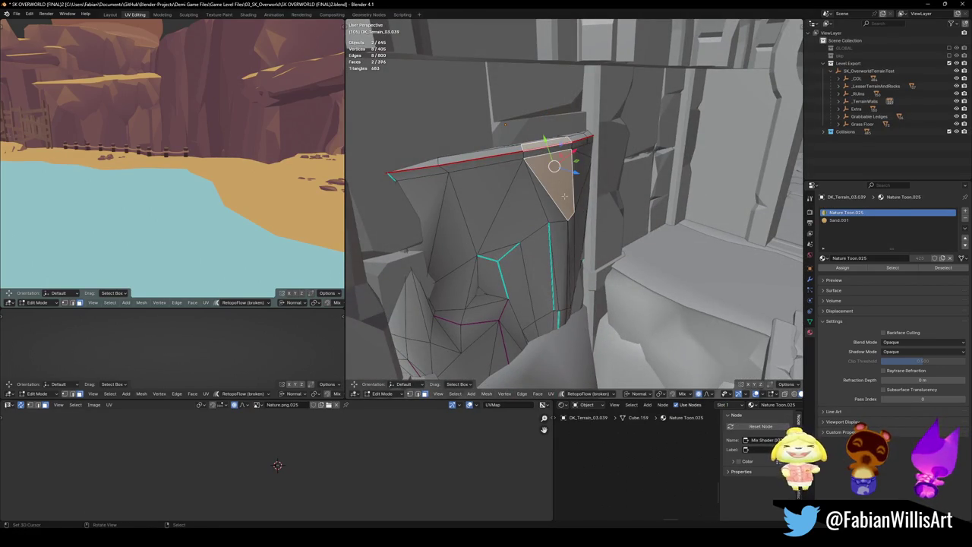
{"action": "key", "text": "period"}
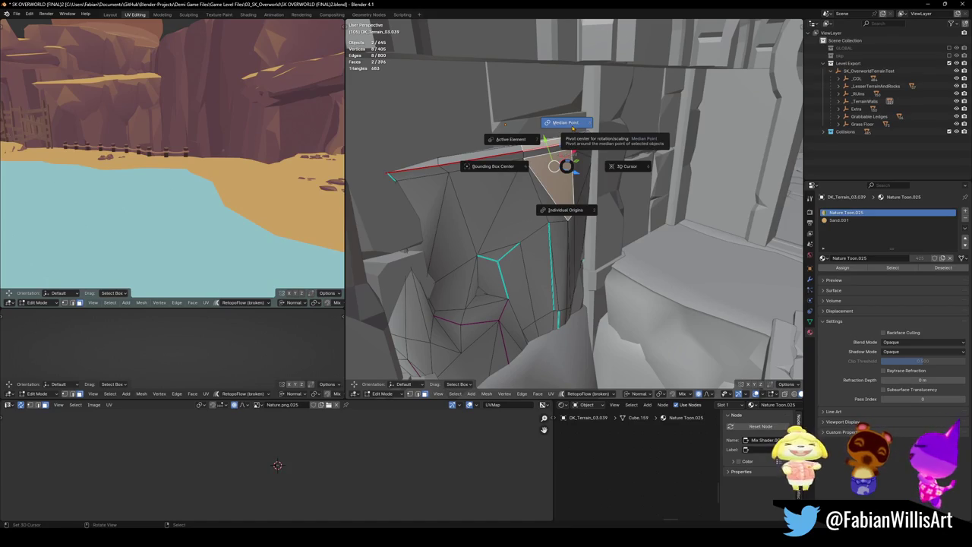
{"action": "left_click", "coordinate": [566, 213]}
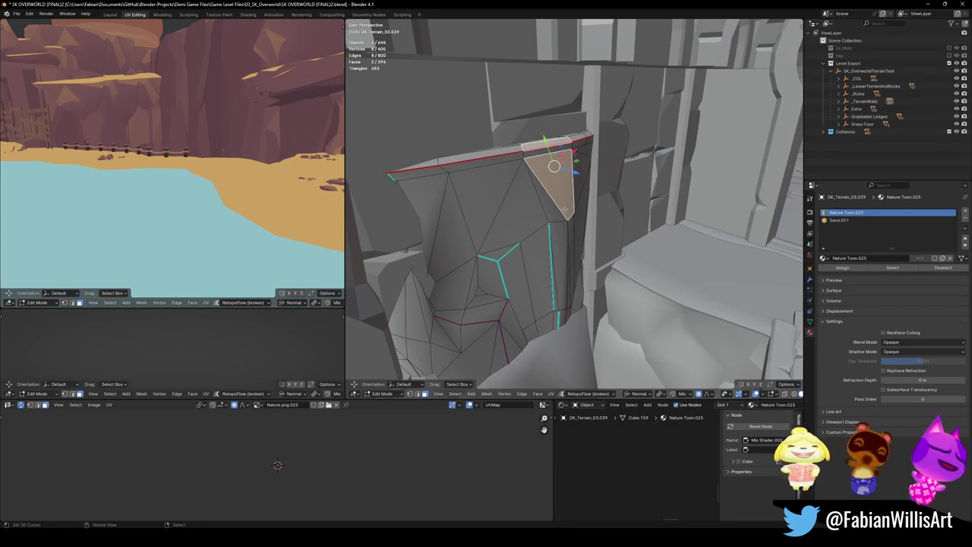
{"action": "key", "text": "period"}
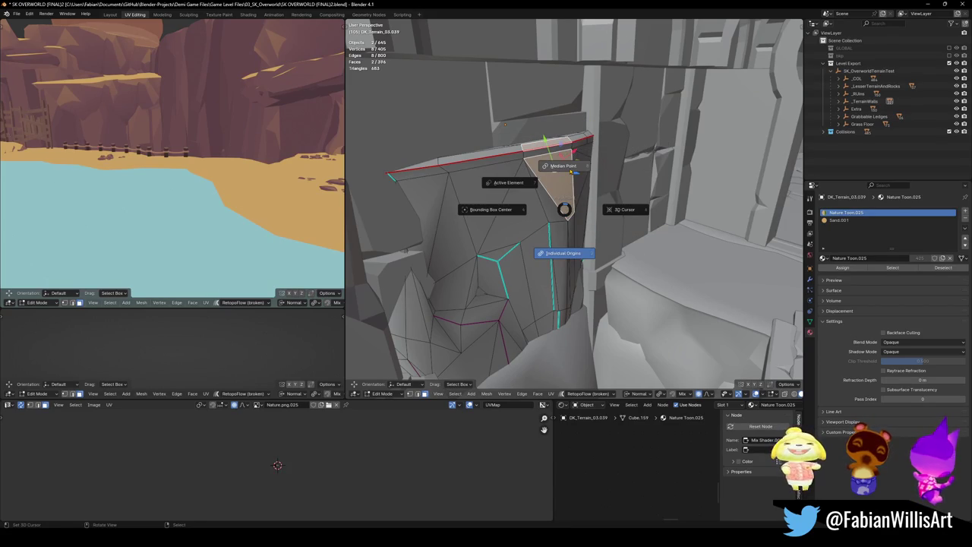
{"action": "left_click", "coordinate": [565, 209]}
{"action": "key", "text": "period"}
{"action": "left_click", "coordinate": [560, 125]}
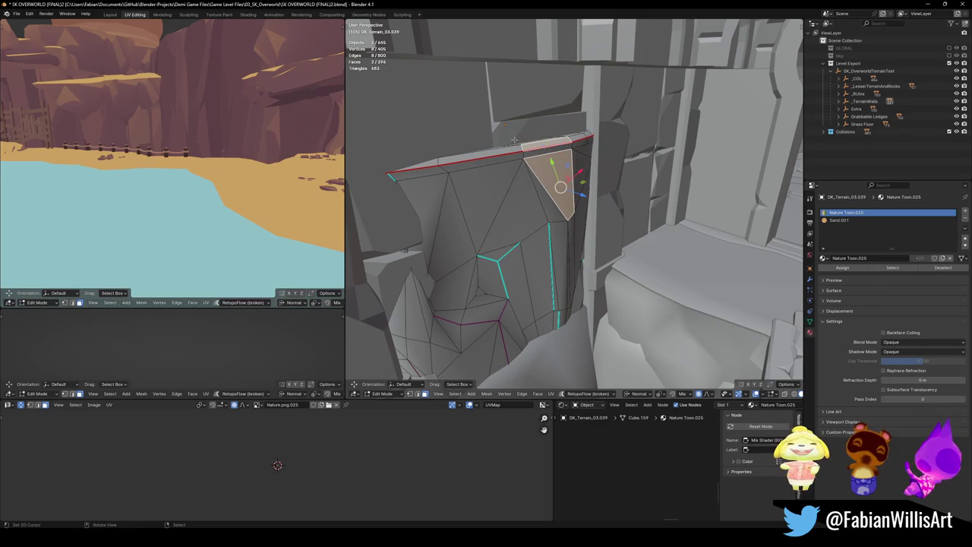
- Push the selected cliff-top face about 0.84 m inward along its normal with proportional falloff
{"action": "key", "text": "KP_Decimal"}
{"action": "middle_click_drag", "start_coordinate": [562, 205], "coordinate": [619, 232]}
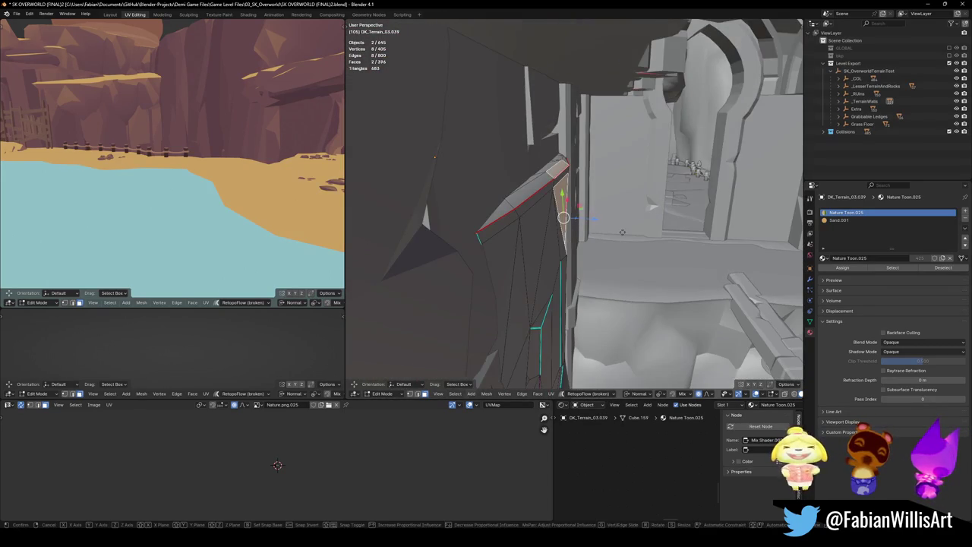
{"action": "key", "text": "g"}
{"action": "key", "text": "z"}
{"action": "key", "text": "z"}
{"action": "scroll", "coordinate": [608, 231], "scroll_direction": "up", "scroll_amount": 8}
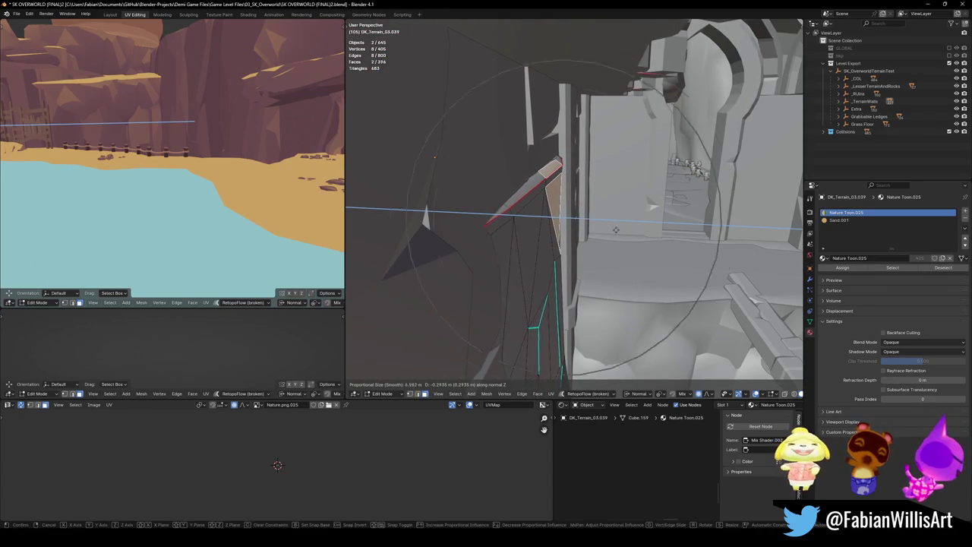
{"action": "scroll", "coordinate": [603, 229], "scroll_direction": "up", "scroll_amount": 8}
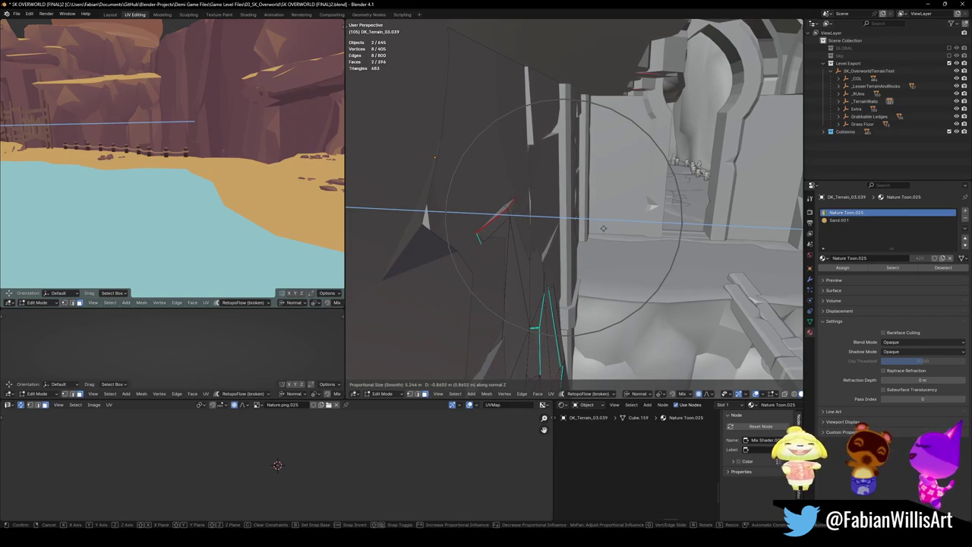
{"action": "left_click", "coordinate": [603, 228]}
{"action": "mouse_move", "coordinate": [603, 228]}
{"action": "middle_mouse_down"}
{"action": "mouse_move", "coordinate": [549, 221]}
{"action": "mouse_move", "coordinate": [522, 269]}
{"action": "mouse_move", "coordinate": [548, 268]}
{"action": "middle_mouse_up"}
- Push another cliff wall face inward along its normal with a smaller falloff radius
{"action": "left_click", "coordinate": [523, 269]}
{"action": "key", "text": "g"}
{"action": "key", "text": "z"}
{"action": "key", "text": "z"}
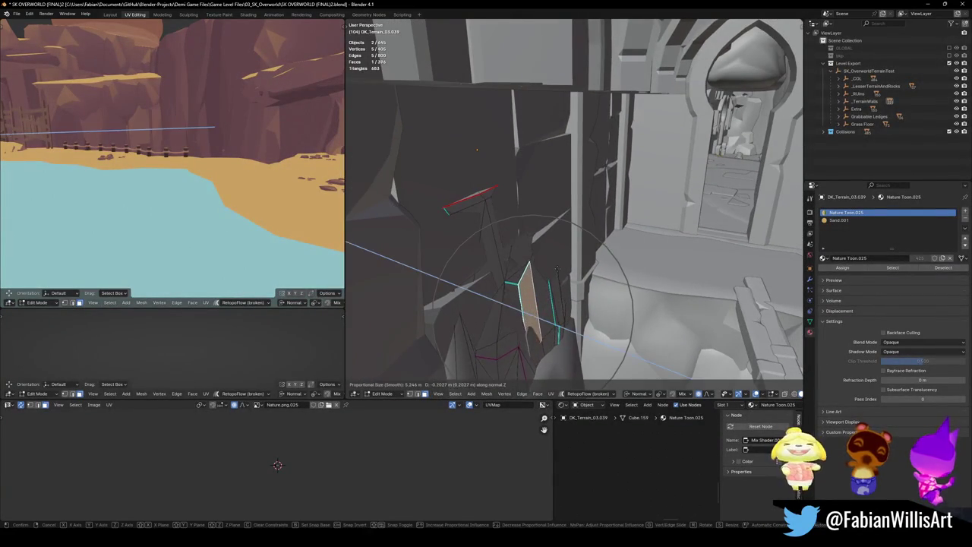
{"action": "scroll", "coordinate": [555, 267], "scroll_direction": "down", "scroll_amount": 2}
{"action": "scroll", "coordinate": [554, 267], "scroll_direction": "down", "scroll_amount": 2}
{"action": "scroll", "coordinate": [555, 267], "scroll_direction": "down", "scroll_amount": 1}
{"action": "scroll", "coordinate": [554, 267], "scroll_direction": "down", "scroll_amount": 1}
{"action": "left_click", "coordinate": [555, 268]}
{"action": "middle_click_drag", "start_coordinate": [556, 268], "coordinate": [516, 280]}
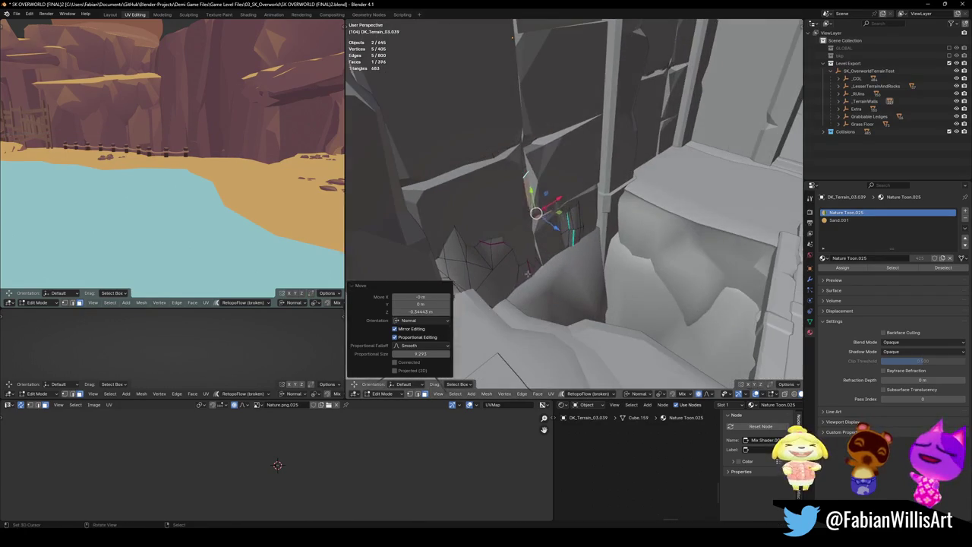
- Push a lower rock face and a ledge face inward along their normals, then return to Object Mode
{"action": "key", "text": "alt+a"}
{"action": "left_click", "coordinate": [519, 278]}
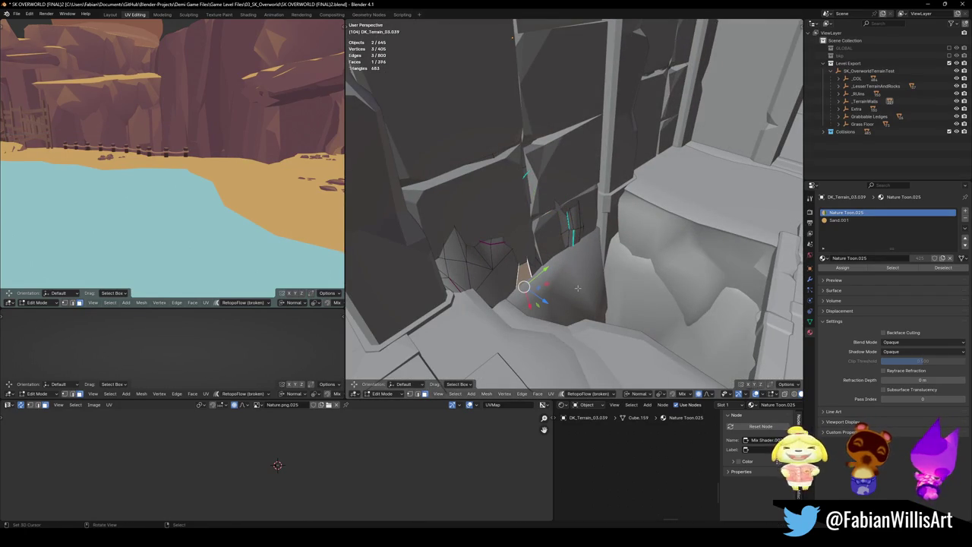
{"action": "key", "text": "g"}
{"action": "key", "text": "z"}
{"action": "key", "text": "z"}
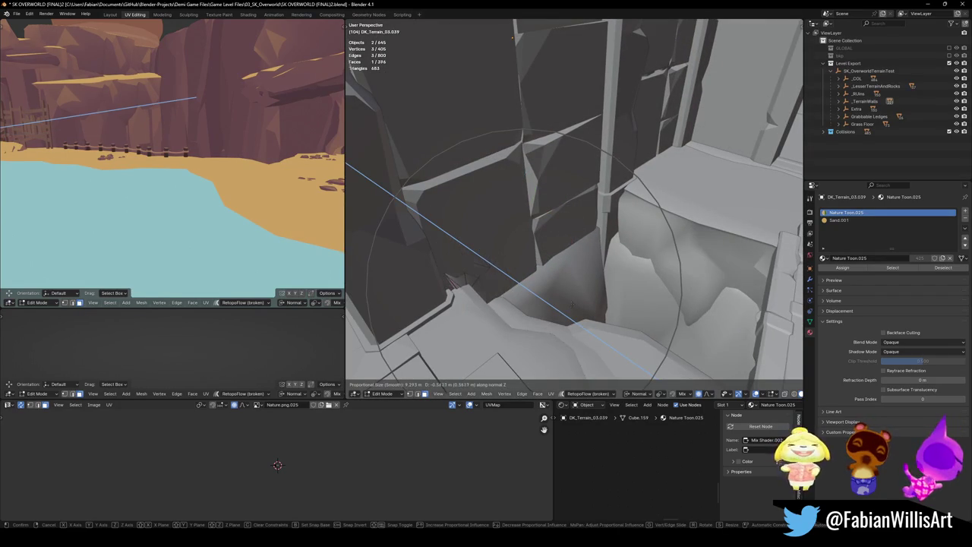
{"action": "left_click", "coordinate": [573, 304]}
{"action": "middle_click_drag", "start_coordinate": [574, 304], "coordinate": [599, 227]}
{"action": "key", "text": "alt+a"}
{"action": "left_click", "coordinate": [486, 254]}
{"action": "key", "text": "g"}
{"action": "key", "text": "z"}
{"action": "key", "text": "z"}
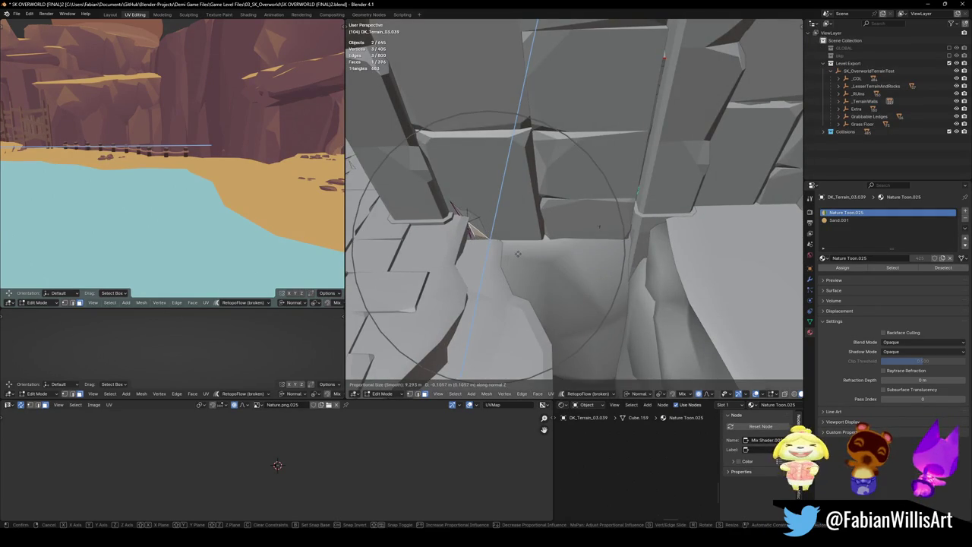
{"action": "left_click", "coordinate": [517, 253]}
{"action": "key", "text": "alt+a"}
{"action": "mouse_move", "coordinate": [517, 253]}
{"action": "middle_mouse_down"}
{"action": "mouse_move", "coordinate": [549, 279]}
{"action": "mouse_move", "coordinate": [577, 265]}
{"action": "middle_mouse_up"}
{"action": "key", "text": "Tab"}
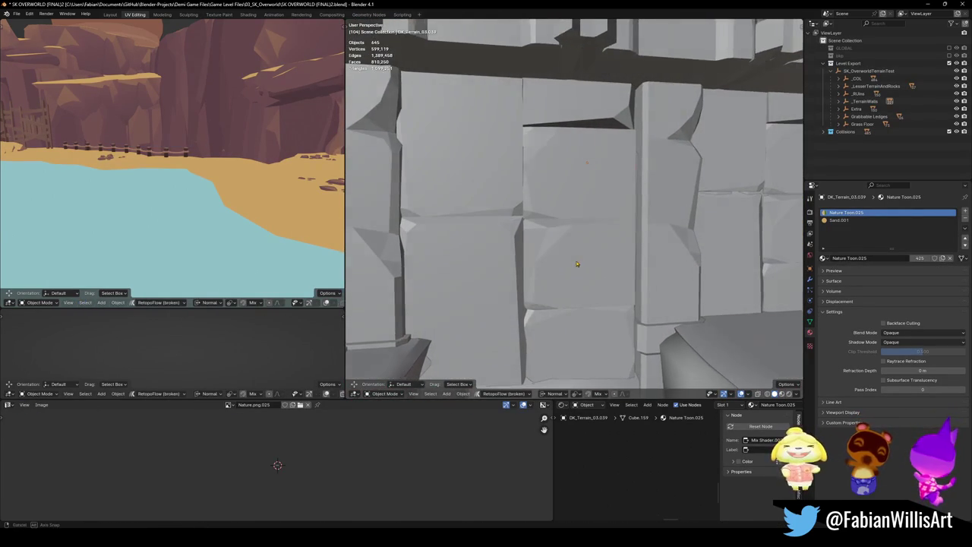
- Widen wall block Cube.010 along X by a factor of 1.081
{"action": "left_click", "coordinate": [579, 258]}
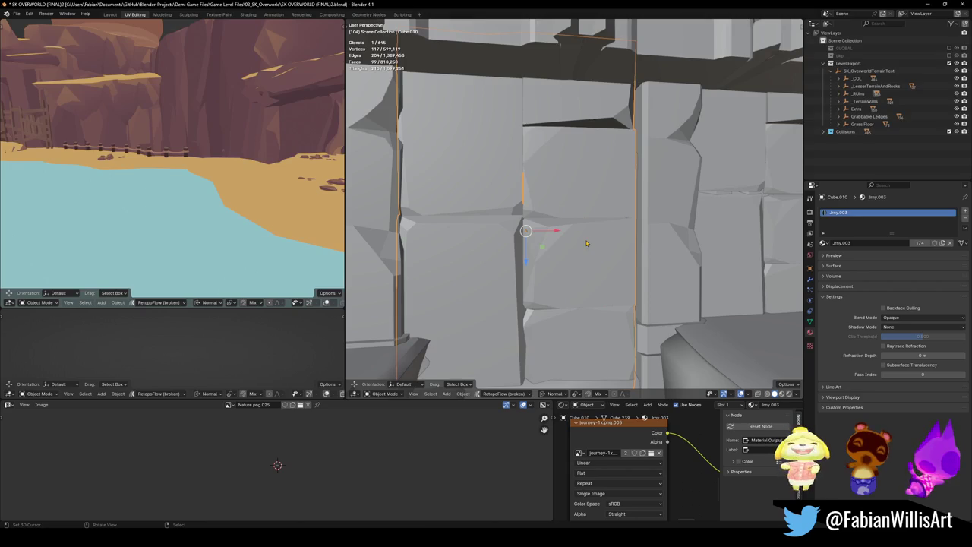
{"action": "key", "text": "s"}
{"action": "key", "text": "x"}
{"action": "left_click", "coordinate": [592, 240]}
{"action": "mouse_move", "coordinate": [591, 240]}
{"action": "middle_mouse_down"}
{"action": "mouse_move", "coordinate": [628, 236]}
{"action": "mouse_move", "coordinate": [532, 225]}
{"action": "mouse_move", "coordinate": [595, 243]}
{"action": "middle_mouse_up"}
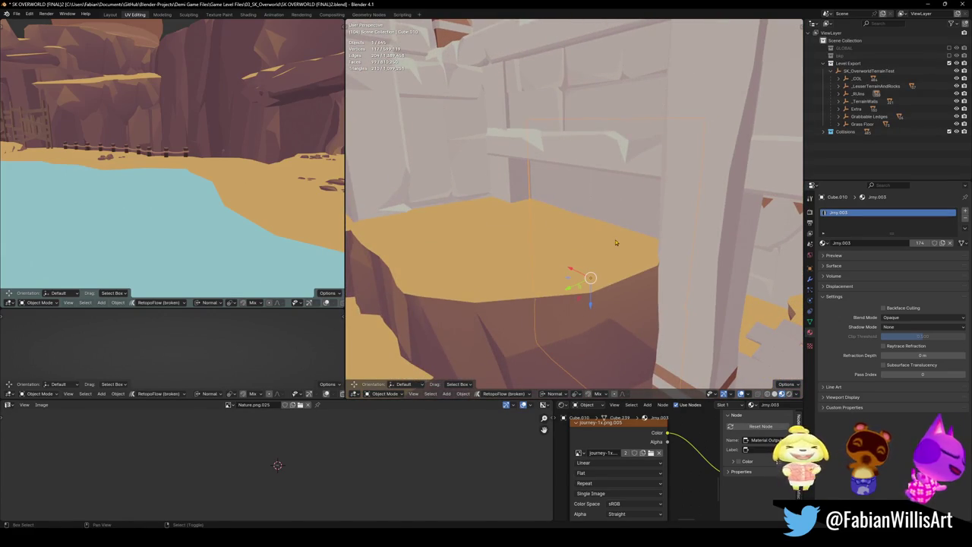
- Duplicate the wall block about 1.62 m along Y and mirror the copy across Y
{"action": "key", "text": "shift+d"}
{"action": "key", "text": "y"}
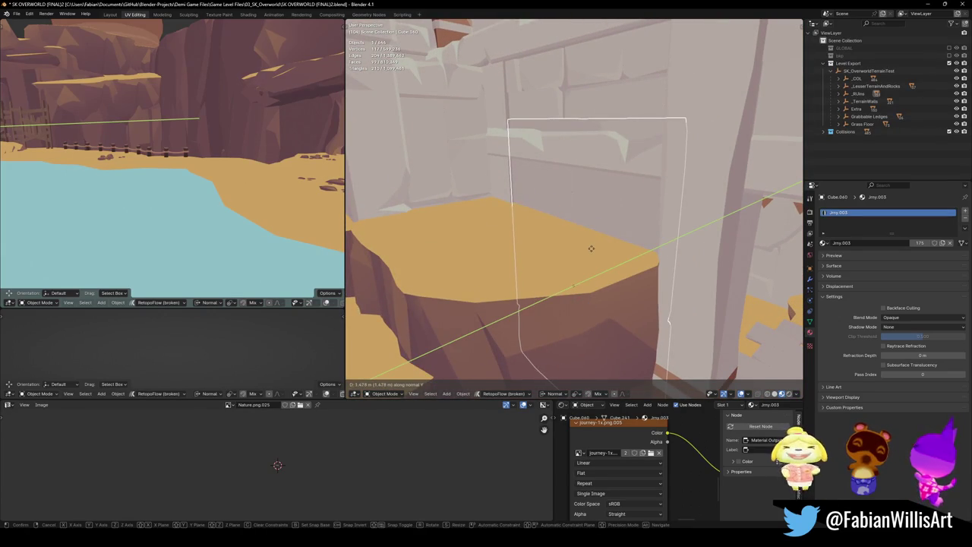
{"action": "left_click", "coordinate": [572, 253]}
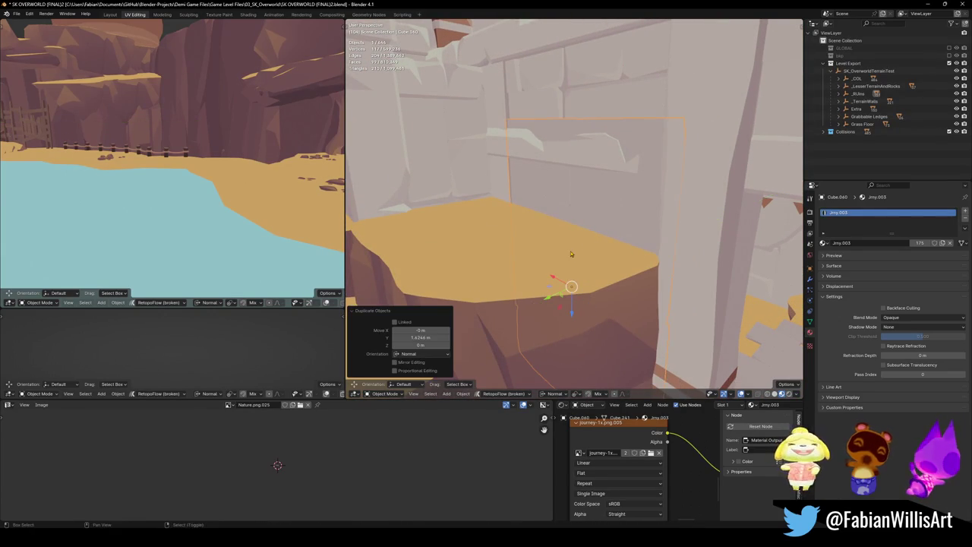
{"action": "key", "text": "ctrl+m"}
{"action": "key", "text": "y"}
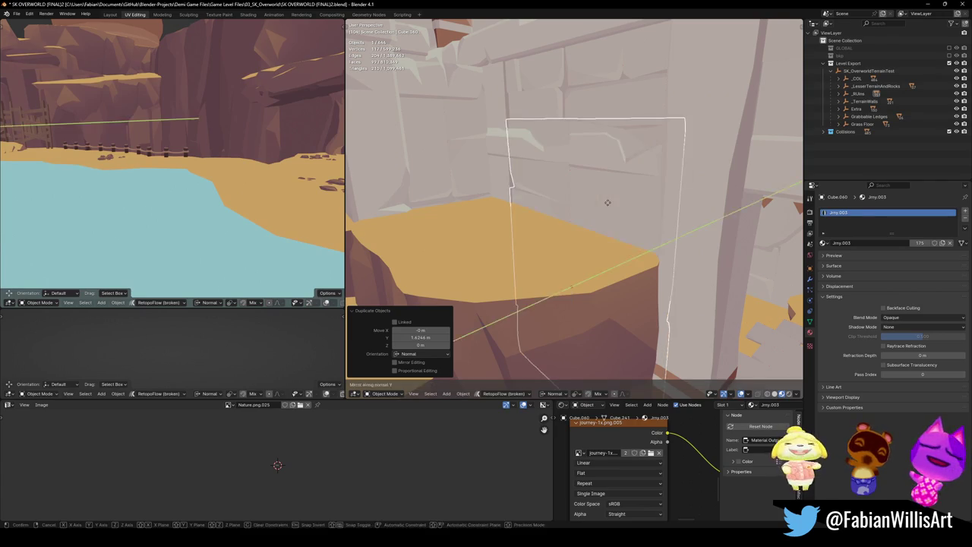
{"action": "left_click", "coordinate": [608, 206]}
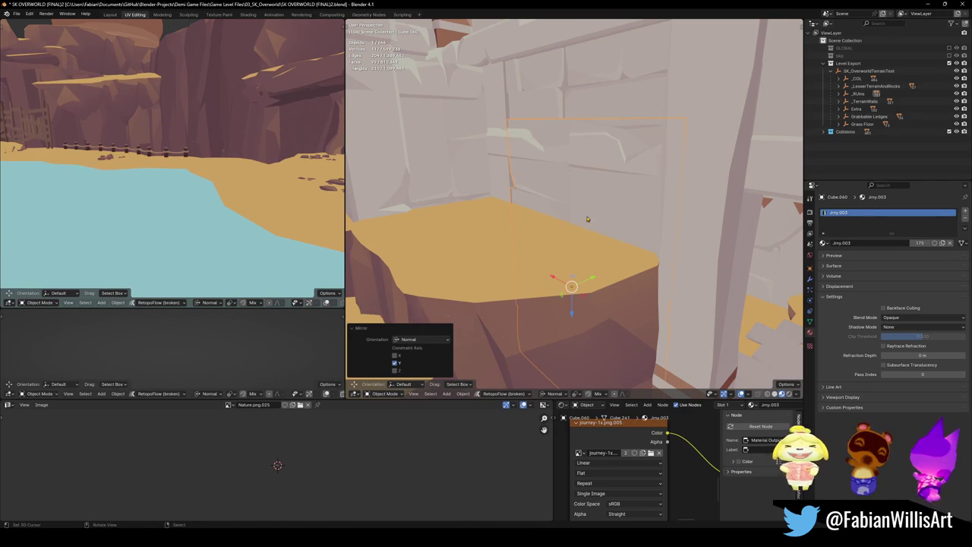
{"action": "key", "text": "g"}
{"action": "key", "text": "x"}
{"action": "key", "text": "z"}
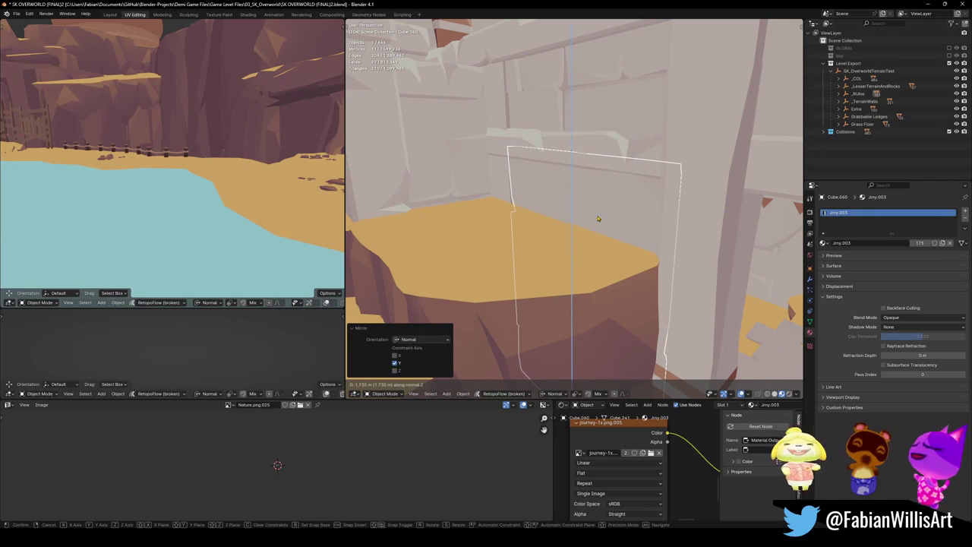
{"action": "right_click", "coordinate": [597, 215]}
- Flip the copy across Z and shift it along its normal Z above the sandy ledge
{"action": "mouse_move", "coordinate": [597, 196]}
{"action": "middle_mouse_down"}
{"action": "mouse_move", "coordinate": [649, 201]}
{"action": "mouse_move", "coordinate": [582, 224]}
{"action": "middle_mouse_up"}
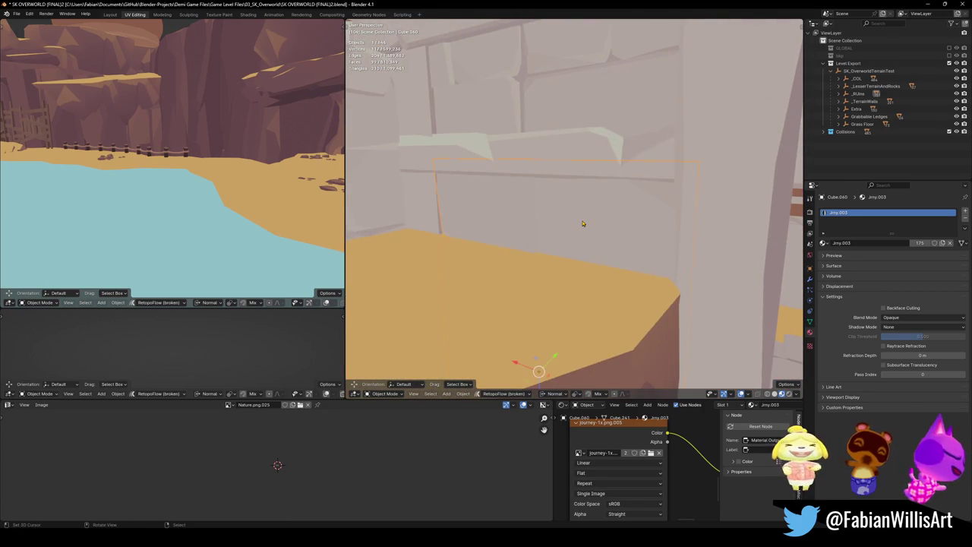
{"action": "scroll", "coordinate": [582, 224], "scroll_direction": "down", "scroll_amount": 2}
{"action": "scroll", "coordinate": [582, 219], "scroll_direction": "down", "scroll_amount": 2}
{"action": "scroll", "coordinate": [586, 230], "scroll_direction": "up", "scroll_amount": 3}
{"action": "scroll", "coordinate": [586, 250], "scroll_direction": "up", "scroll_amount": 1}
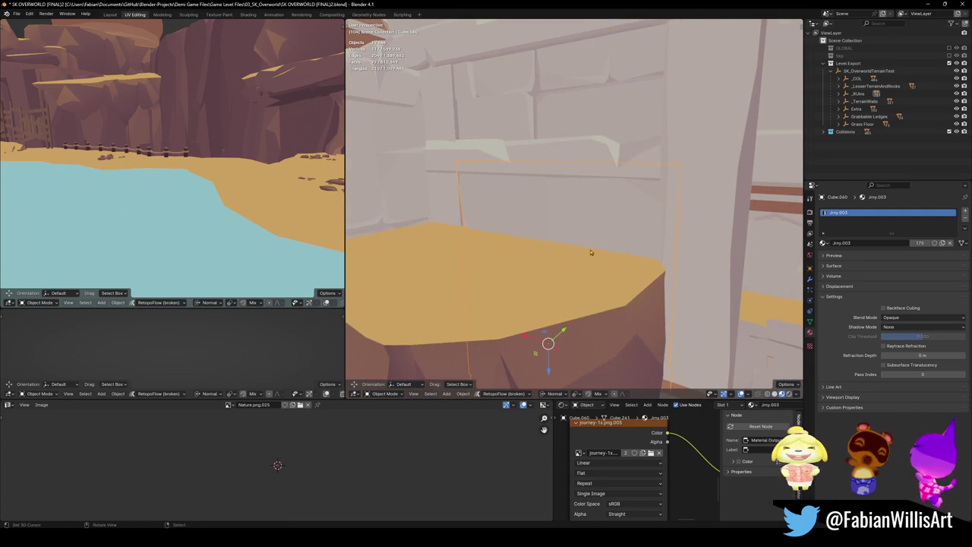
{"action": "key", "text": "ctrl+m"}
{"action": "key", "text": "z"}
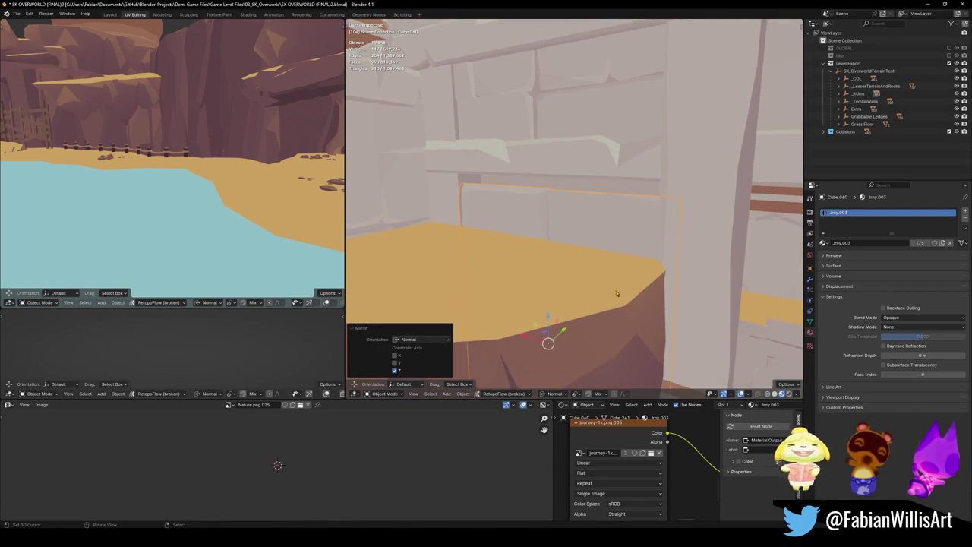
{"action": "key", "text": "g"}
{"action": "key", "text": "z"}
{"action": "left_click", "coordinate": [619, 279]}
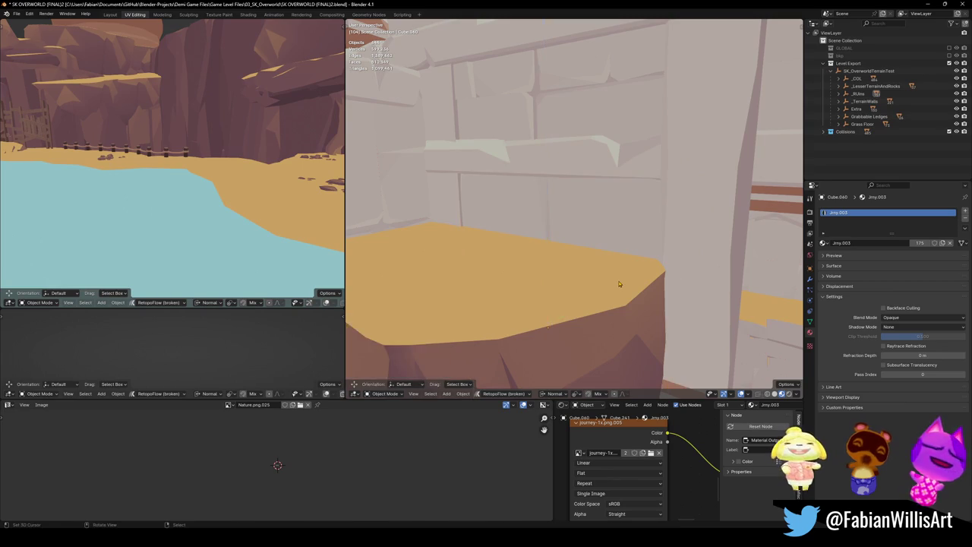
{"action": "scroll", "coordinate": [618, 281], "scroll_direction": "up", "scroll_amount": 2}
{"action": "mouse_move", "coordinate": [537, 321]}
{"action": "middle_mouse_down"}
{"action": "mouse_move", "coordinate": [585, 307]}
{"action": "mouse_move", "coordinate": [519, 293]}
{"action": "middle_mouse_up"}
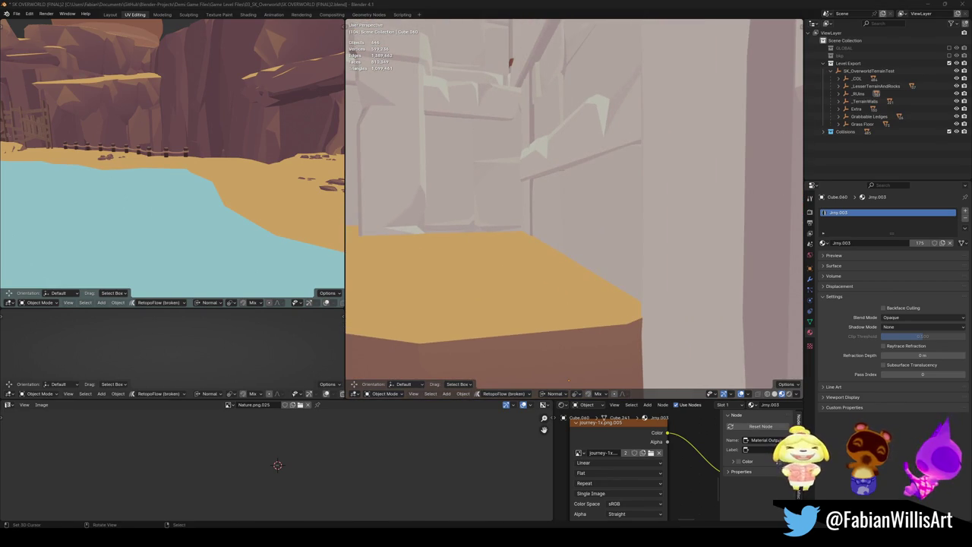
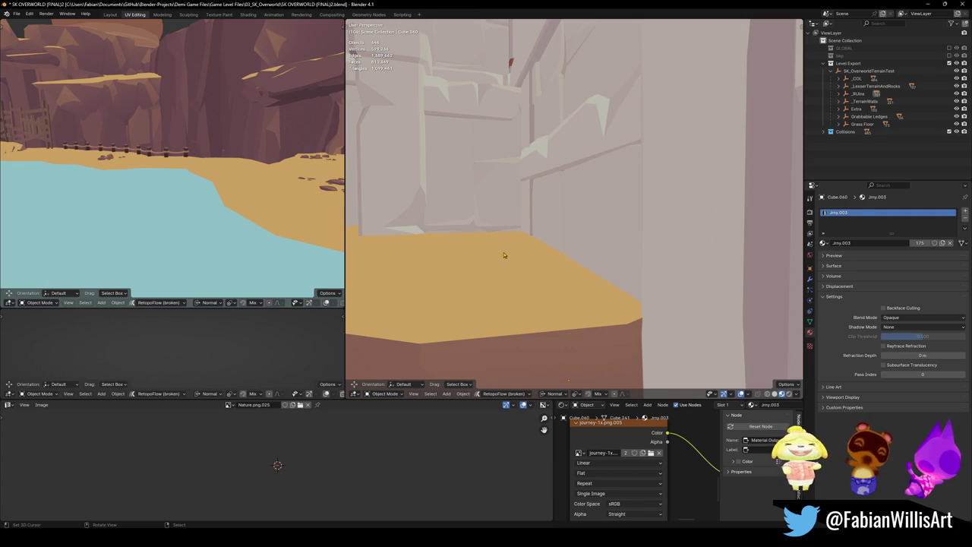
- Fly through the level to inspect the floor corner and select the terrain piece holding the ledge
{"action": "key", "text": "shift+grave"}
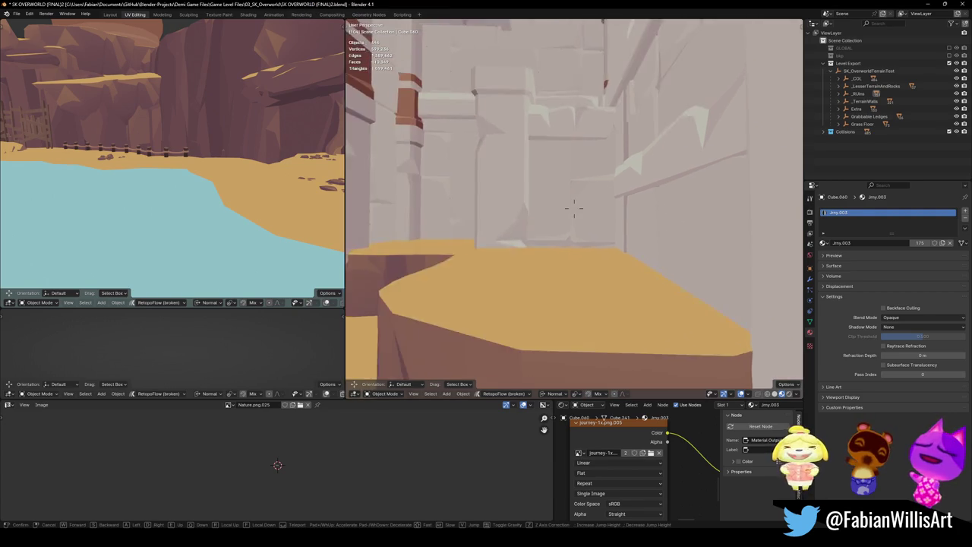
{"action": "key", "text": "w"}
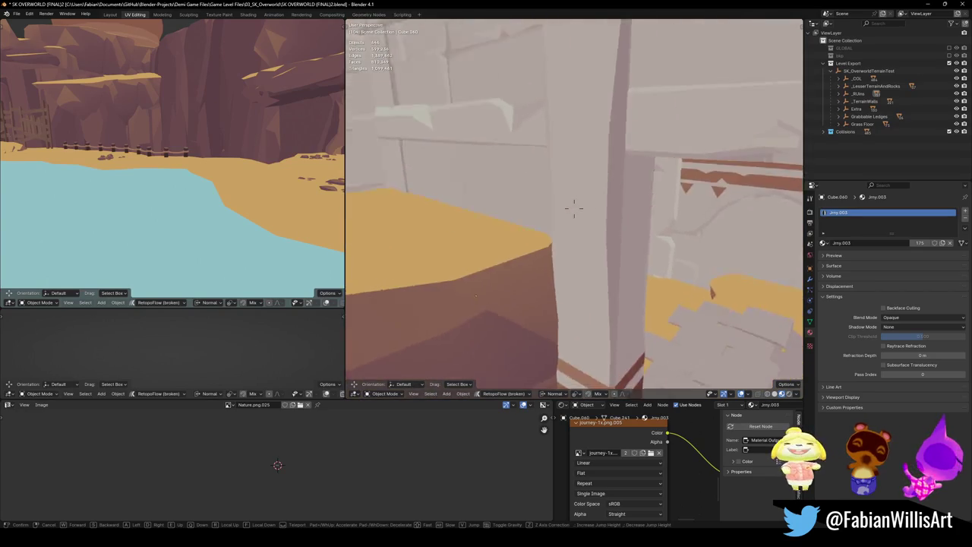
{"action": "left_click", "coordinate": [576, 236]}
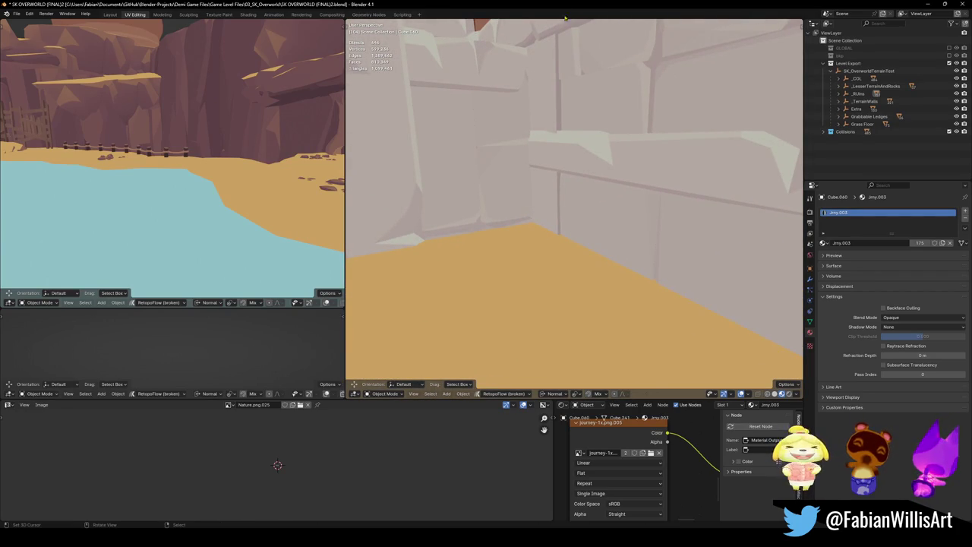
{"action": "middle_click_drag", "start_coordinate": [665, 275], "coordinate": [576, 245]}
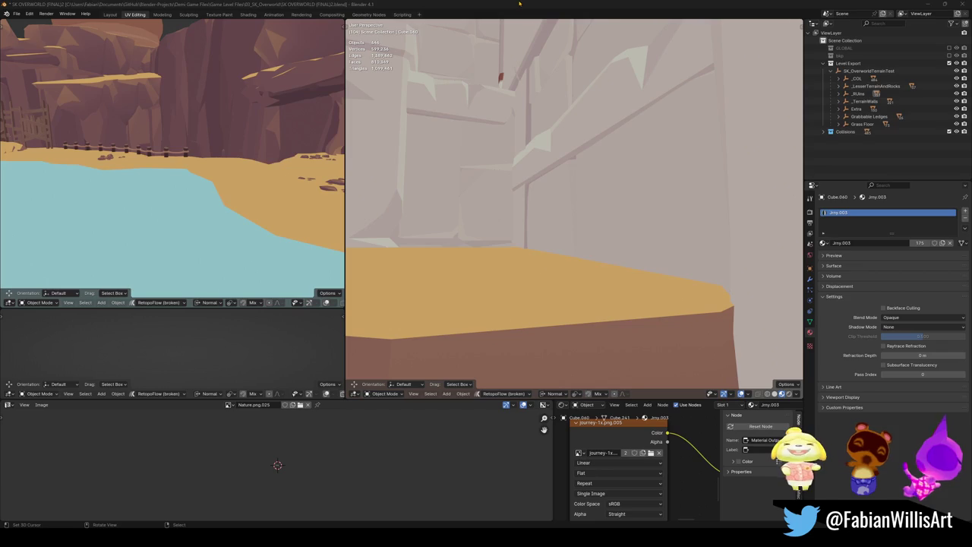
{"action": "key", "text": "shift+grave"}
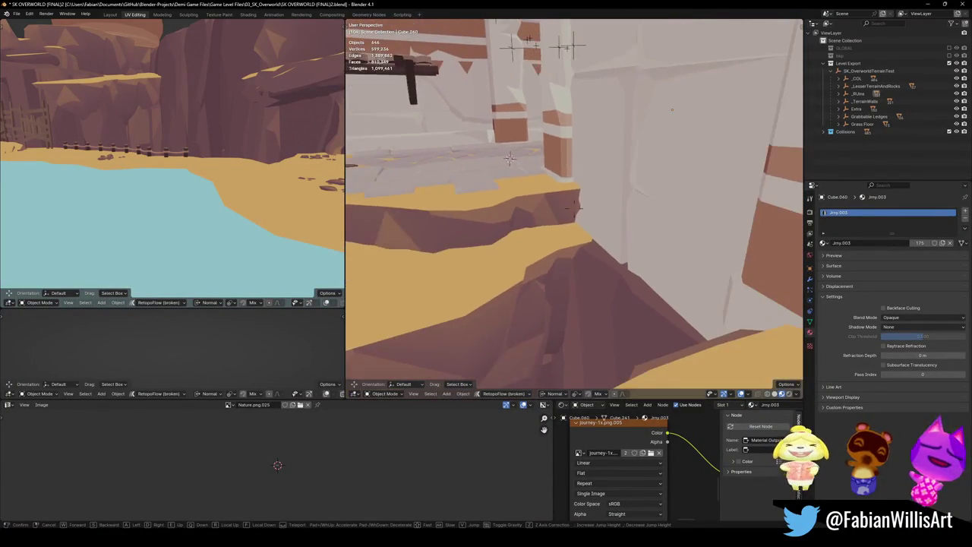
{"action": "left_click", "coordinate": [599, 255]}
{"action": "left_click", "coordinate": [598, 254]}
{"action": "mouse_move", "coordinate": [595, 249]}
{"action": "middle_mouse_down"}
{"action": "mouse_move", "coordinate": [592, 214]}
{"action": "mouse_move", "coordinate": [584, 272]}
{"action": "mouse_move", "coordinate": [613, 289]}
{"action": "mouse_move", "coordinate": [559, 314]}
{"action": "mouse_move", "coordinate": [588, 262]}
{"action": "mouse_move", "coordinate": [600, 309]}
{"action": "middle_mouse_up"}
- Toggle the hidden objects, then open the grabbable ledge mesh DK_Terrain_03.065 in Edit Mode
{"action": "key", "text": "alt+h"}
{"action": "key", "text": "h"}
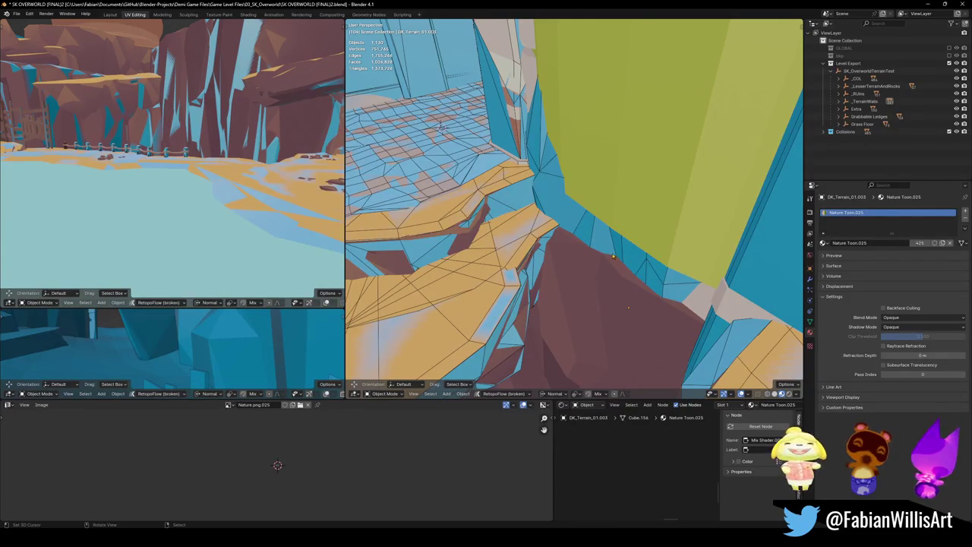
{"action": "middle_click_drag", "start_coordinate": [599, 252], "coordinate": [639, 322]}
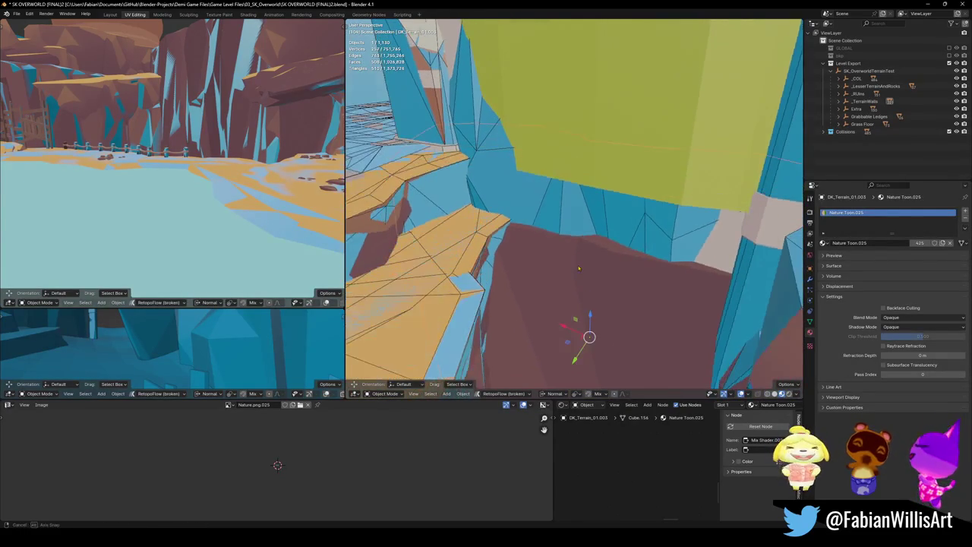
{"action": "mouse_move", "coordinate": [607, 280]}
{"action": "middle_mouse_down"}
{"action": "mouse_move", "coordinate": [573, 211]}
{"action": "mouse_move", "coordinate": [539, 248]}
{"action": "mouse_move", "coordinate": [556, 235]}
{"action": "mouse_move", "coordinate": [445, 215]}
{"action": "mouse_move", "coordinate": [537, 224]}
{"action": "mouse_move", "coordinate": [516, 212]}
{"action": "middle_mouse_up"}
{"action": "left_click", "coordinate": [573, 211]}
{"action": "key", "text": "Tab"}
{"action": "key", "text": "u"}
{"action": "left_click", "coordinate": [574, 231]}
{"action": "mouse_move", "coordinate": [583, 228]}
{"action": "middle_mouse_down"}
{"action": "mouse_move", "coordinate": [571, 188]}
{"action": "mouse_move", "coordinate": [562, 200]}
{"action": "mouse_move", "coordinate": [652, 339]}
{"action": "middle_mouse_up"}
- Isolate the ledge in local view and slide its large front top face with proportional editing
{"action": "key", "text": "KP_Divide"}
{"action": "scroll", "coordinate": [577, 228], "scroll_direction": "up", "scroll_amount": 3}
{"action": "left_click", "coordinate": [668, 296]}
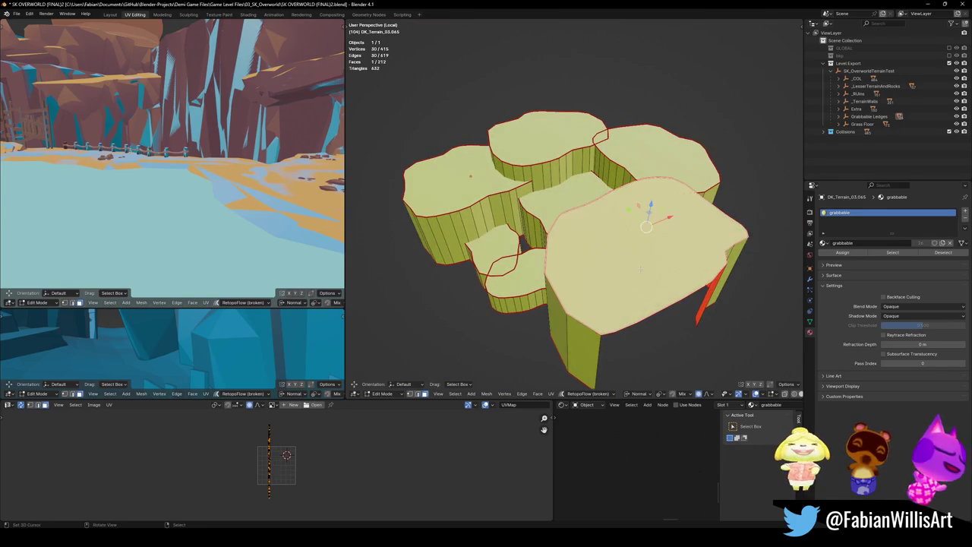
{"action": "middle_click_drag", "start_coordinate": [642, 264], "coordinate": [608, 289]}
{"action": "scroll", "coordinate": [607, 289], "scroll_direction": "up", "scroll_amount": 3}
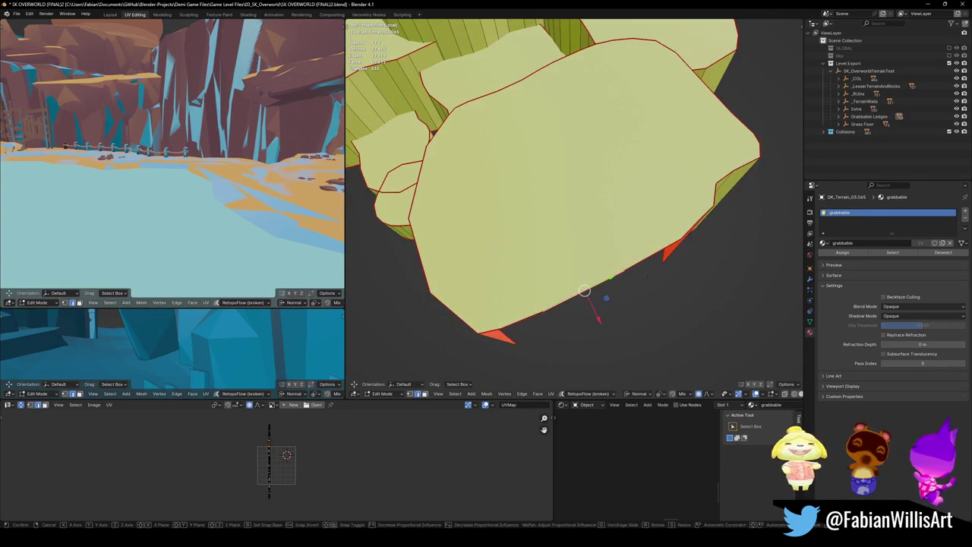
{"action": "key", "text": "g"}
{"action": "key", "text": "shift+z"}
{"action": "scroll", "coordinate": [626, 241], "scroll_direction": "up", "scroll_amount": 2}
{"action": "left_click", "coordinate": [632, 242]}
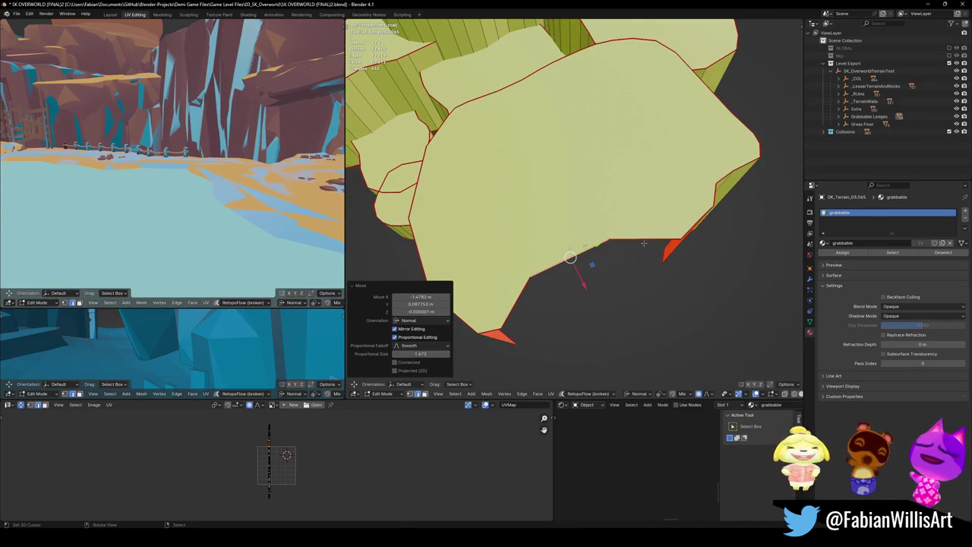
- Slide two front-edge vertices along the surface, then return to the full scene view
{"action": "mouse_move", "coordinate": [660, 247]}
{"action": "middle_mouse_down"}
{"action": "mouse_move", "coordinate": [654, 258]}
{"action": "mouse_move", "coordinate": [658, 243]}
{"action": "middle_mouse_up"}
{"action": "key", "text": "g"}
{"action": "key", "text": "shift+z"}
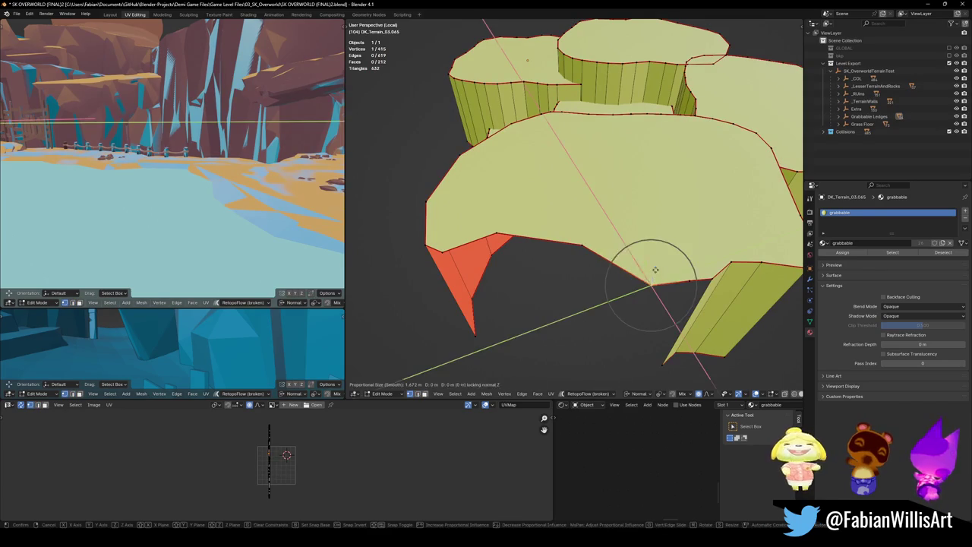
{"action": "scroll", "coordinate": [658, 242], "scroll_direction": "up", "scroll_amount": 4}
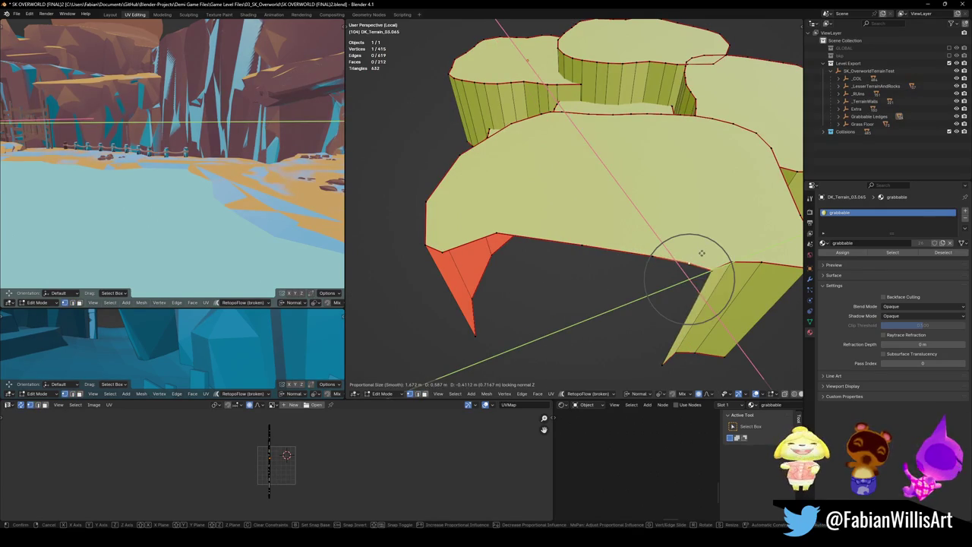
{"action": "left_click", "coordinate": [703, 250]}
{"action": "left_click", "coordinate": [619, 234], "text": "shift"}
{"action": "key", "text": "g"}
{"action": "key", "text": "shift+z"}
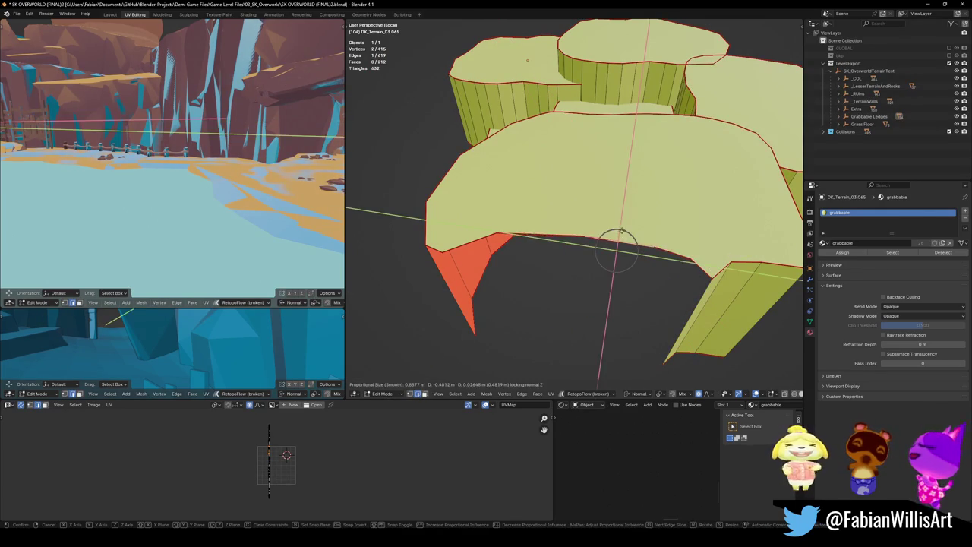
{"action": "left_click", "coordinate": [624, 226]}
{"action": "middle_click_drag", "start_coordinate": [623, 226], "coordinate": [601, 222]}
{"action": "key", "text": "KP_Divide"}
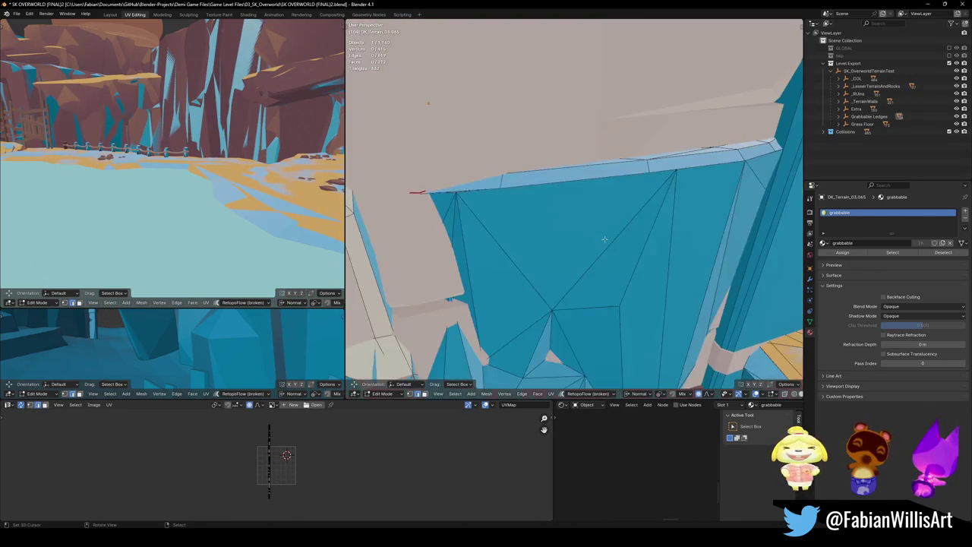
- Leave the ledge's Edit Mode and open the neighbouring MI_COL collision wall mesh for editing
{"action": "key", "text": "Tab"}
{"action": "left_click", "coordinate": [610, 191]}
{"action": "mouse_move", "coordinate": [626, 183]}
{"action": "middle_mouse_down"}
{"action": "mouse_move", "coordinate": [610, 201]}
{"action": "mouse_move", "coordinate": [614, 211]}
{"action": "middle_mouse_up"}
{"action": "left_click", "coordinate": [584, 199]}
{"action": "key", "text": "Tab"}
{"action": "middle_click_drag", "start_coordinate": [573, 284], "coordinate": [566, 228]}
- Select a path of wall faces up to the top edge and delete them
{"action": "left_click", "coordinate": [572, 228]}
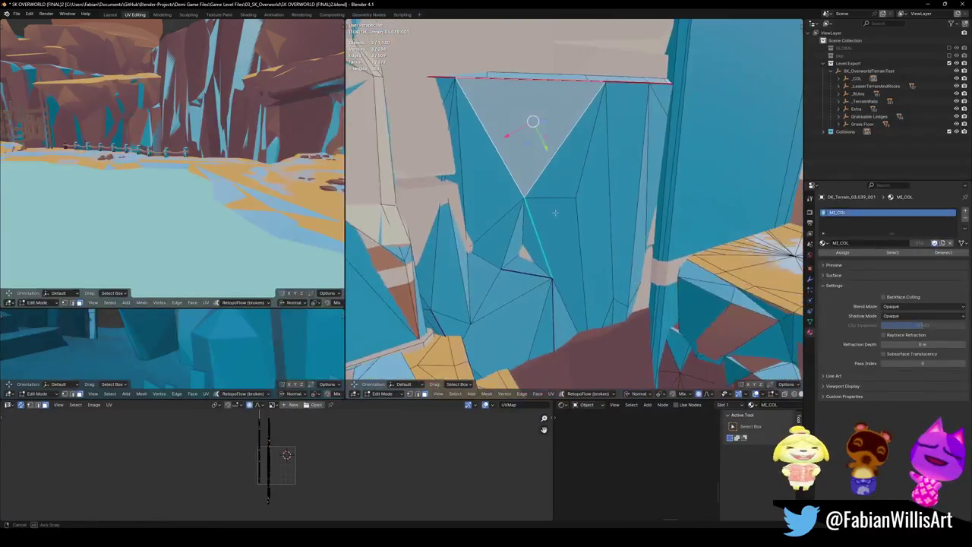
{"action": "left_click", "coordinate": [565, 325], "text": "ctrl"}
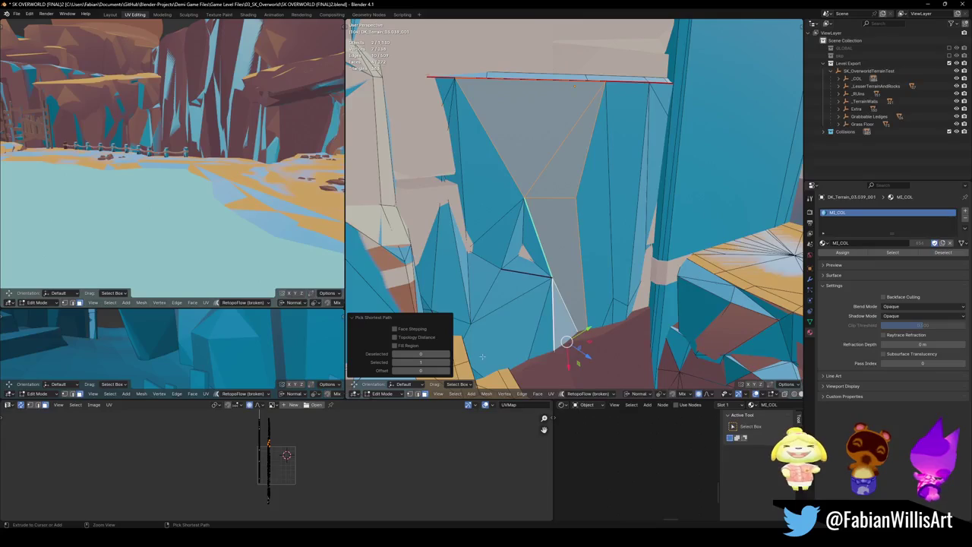
{"action": "left_click", "coordinate": [508, 275]}
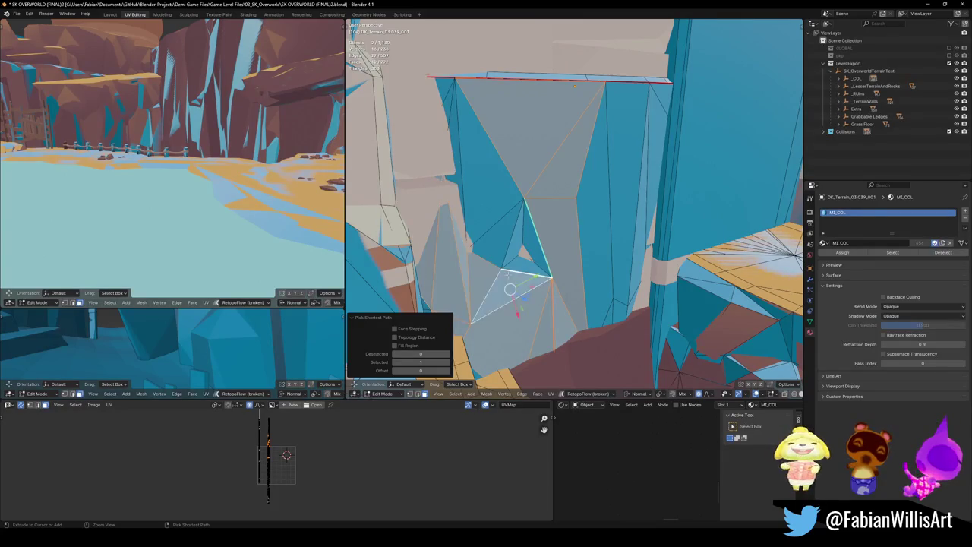
{"action": "left_click", "coordinate": [475, 99], "text": "ctrl"}
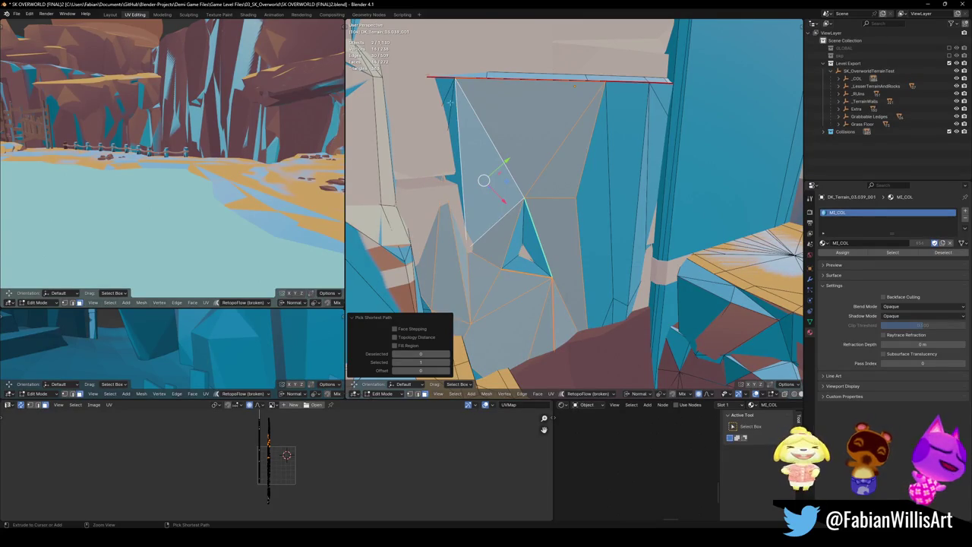
{"action": "left_click", "coordinate": [534, 242]}
{"action": "left_click", "coordinate": [596, 228]}
{"action": "middle_click_drag", "start_coordinate": [597, 228], "coordinate": [675, 212]}
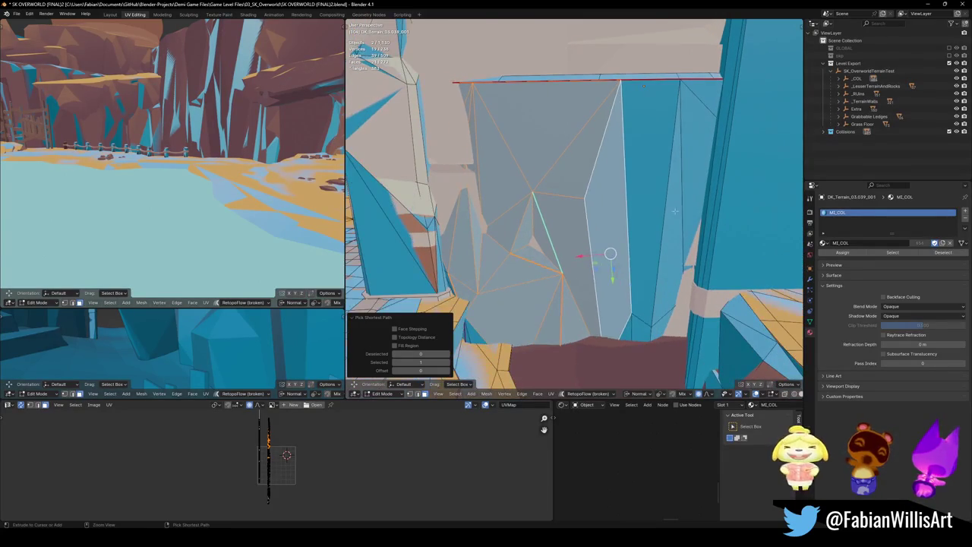
{"action": "left_click", "coordinate": [675, 212]}
{"action": "left_click", "coordinate": [703, 116]}
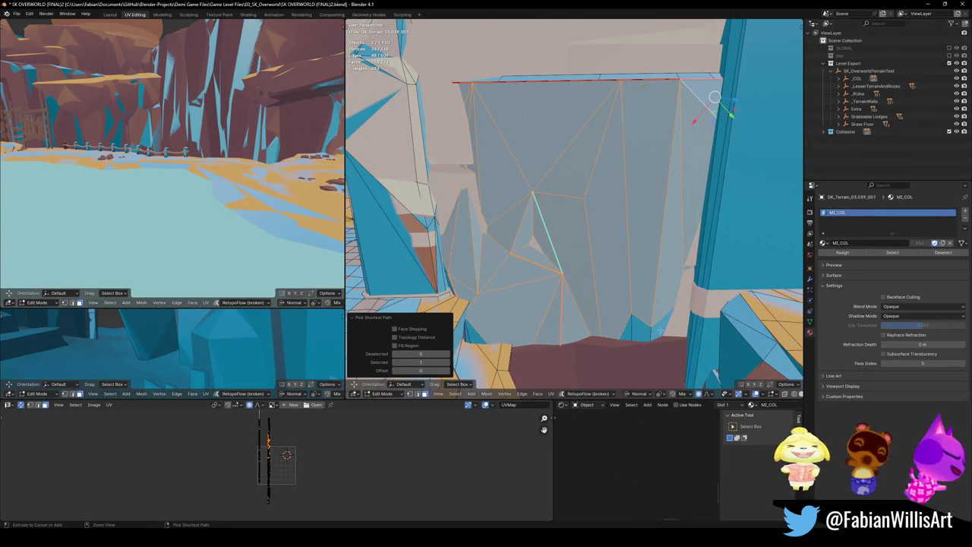
{"action": "left_click", "coordinate": [629, 329]}
{"action": "left_click", "coordinate": [465, 337]}
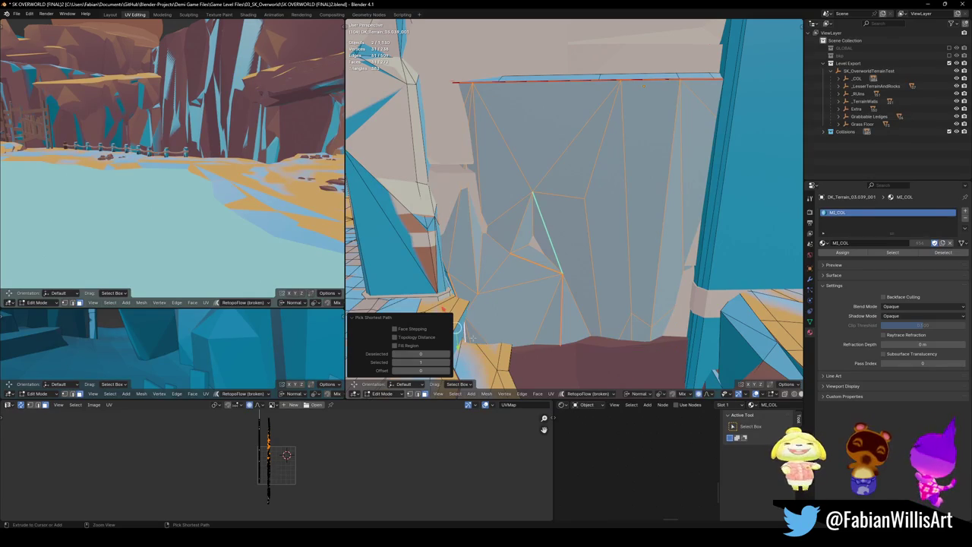
{"action": "left_click", "coordinate": [449, 284], "text": "shift"}
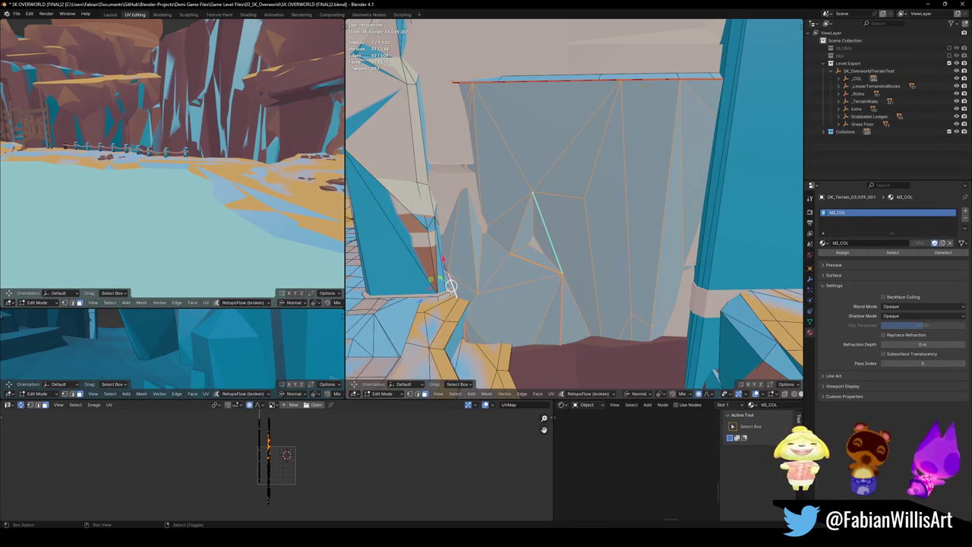
{"action": "key", "text": "x"}
{"action": "left_click", "coordinate": [487, 255]}
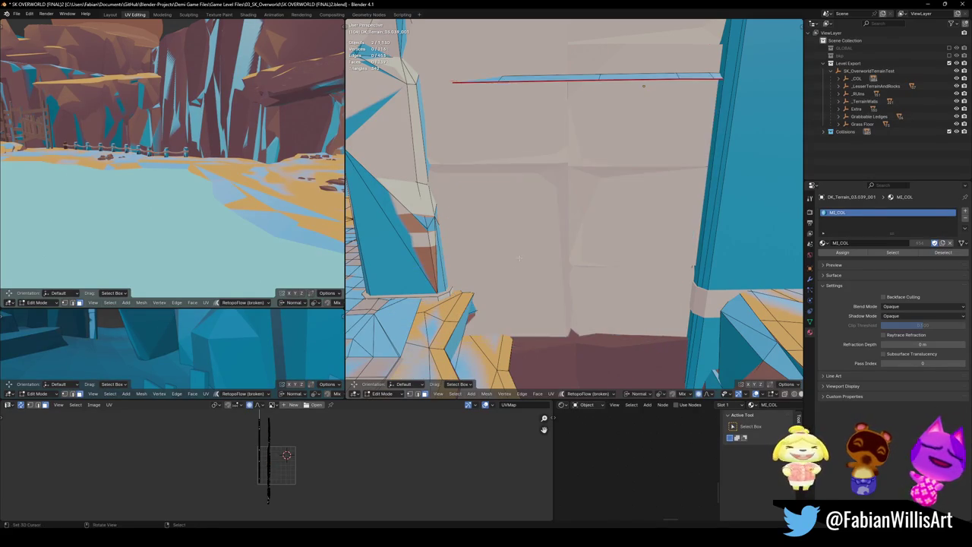
- Delete stray vertices and edges from the remaining blue strip
{"action": "scroll", "coordinate": [517, 320], "scroll_direction": "up", "scroll_amount": 3}
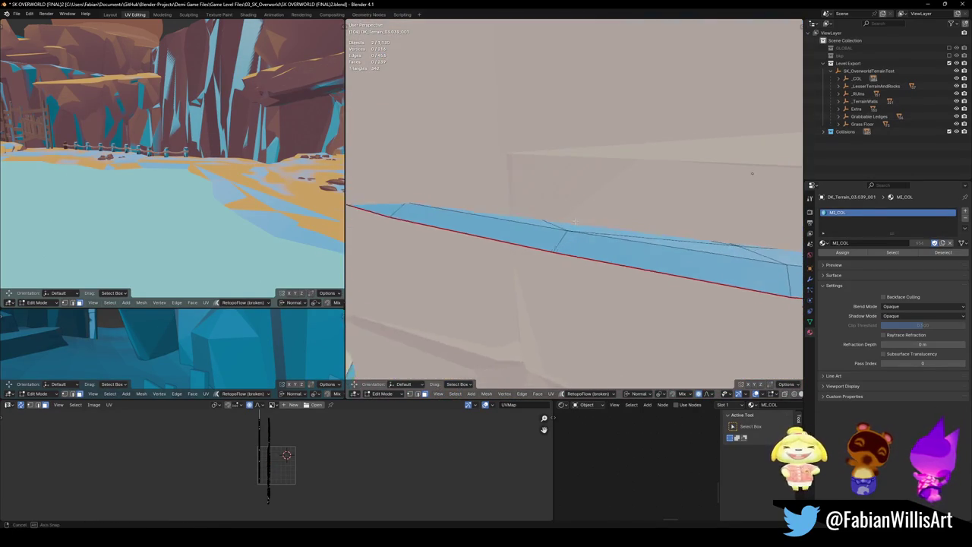
{"action": "middle_click_drag", "start_coordinate": [517, 320], "coordinate": [570, 235]}
{"action": "left_click", "coordinate": [630, 244]}
{"action": "middle_click_drag", "start_coordinate": [631, 244], "coordinate": [640, 240]}
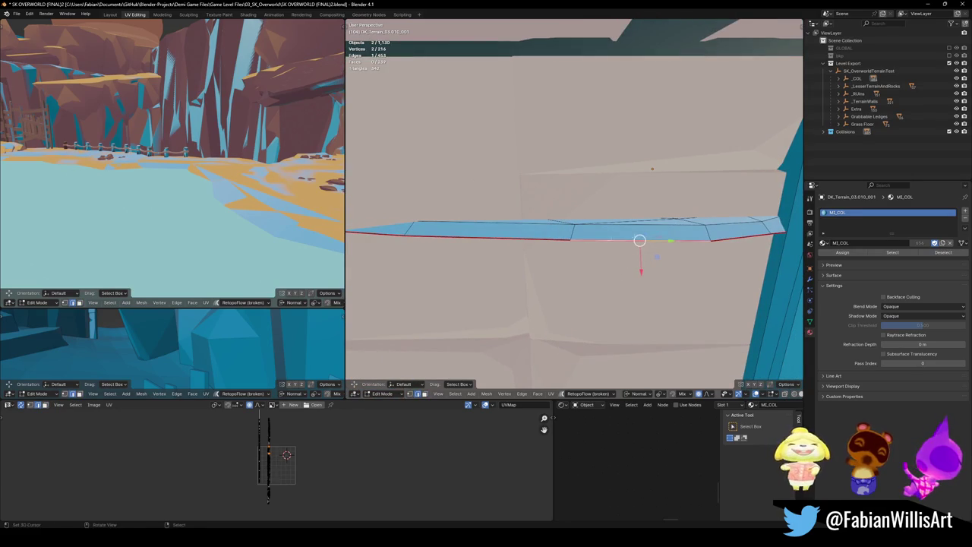
{"action": "key", "text": "x"}
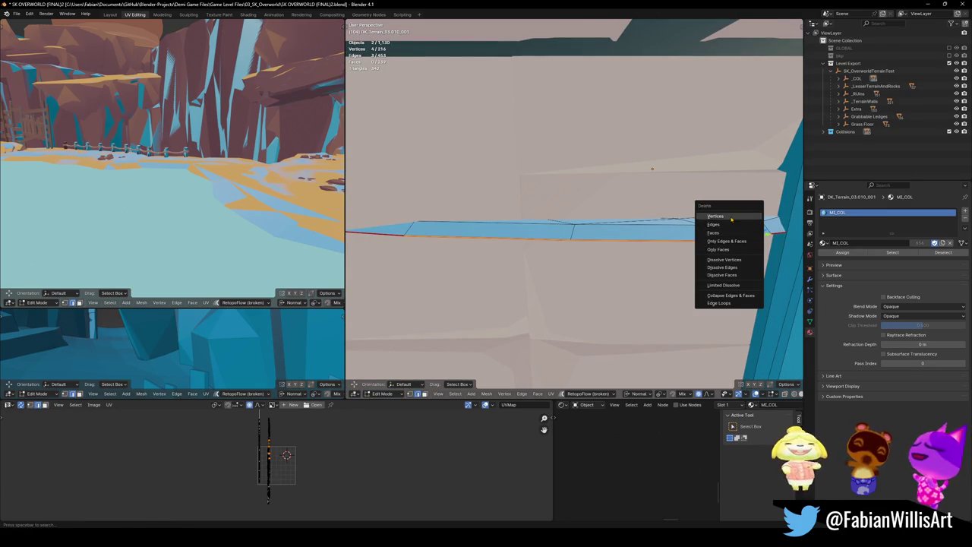
{"action": "left_click", "coordinate": [707, 216]}
{"action": "key", "text": "x"}
{"action": "left_click", "coordinate": [661, 217]}
- Move the leftover edge -0.51 m along X with smooth proportional falloff and exit Edit Mode
{"action": "mouse_move", "coordinate": [626, 233]}
{"action": "middle_mouse_down"}
{"action": "mouse_move", "coordinate": [667, 247]}
{"action": "mouse_move", "coordinate": [608, 242]}
{"action": "middle_mouse_up"}
{"action": "left_click", "coordinate": [608, 242]}
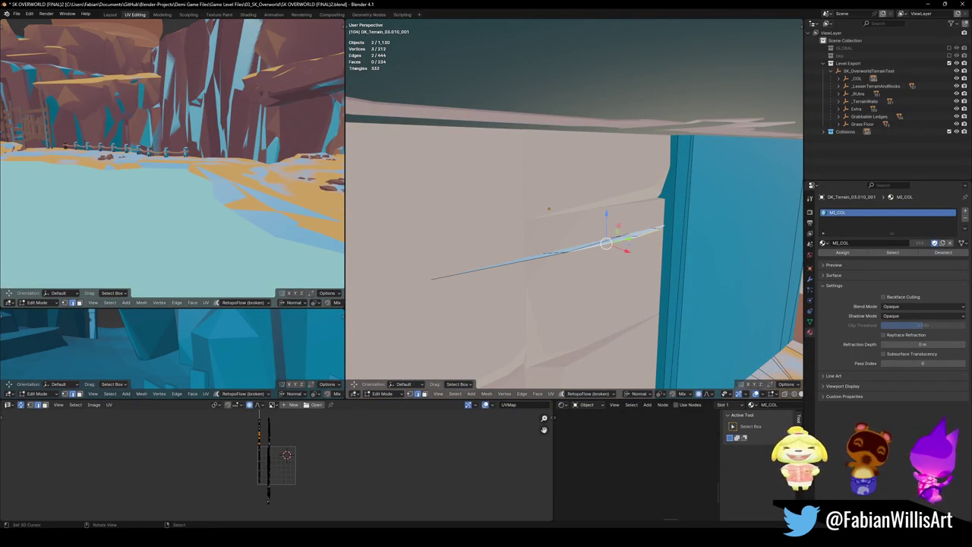
{"action": "middle_click_drag", "start_coordinate": [608, 243], "coordinate": [685, 286]}
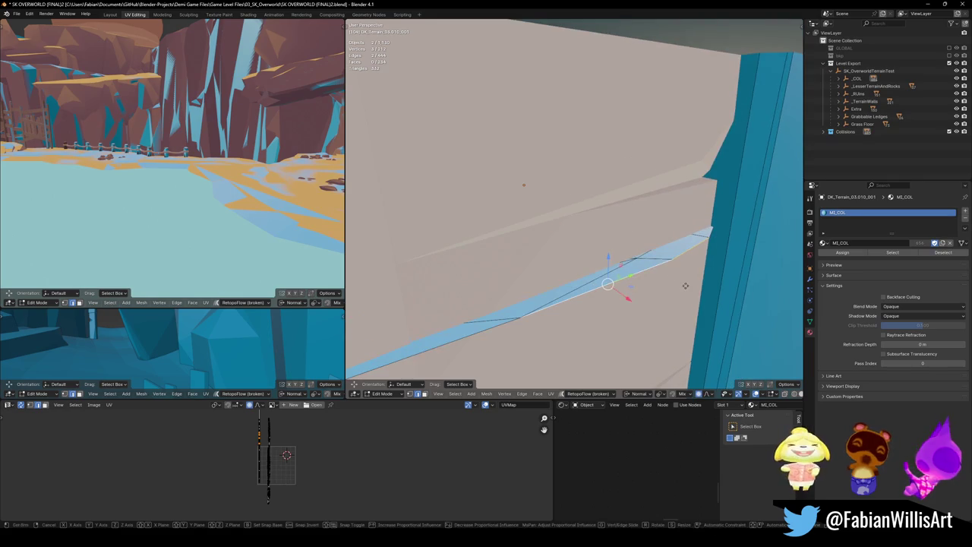
{"action": "key", "text": "g"}
{"action": "key", "text": "x"}
{"action": "left_click", "coordinate": [657, 282]}
{"action": "mouse_move", "coordinate": [656, 282]}
{"action": "middle_mouse_down"}
{"action": "mouse_move", "coordinate": [653, 205]}
{"action": "mouse_move", "coordinate": [615, 272]}
{"action": "middle_mouse_up"}
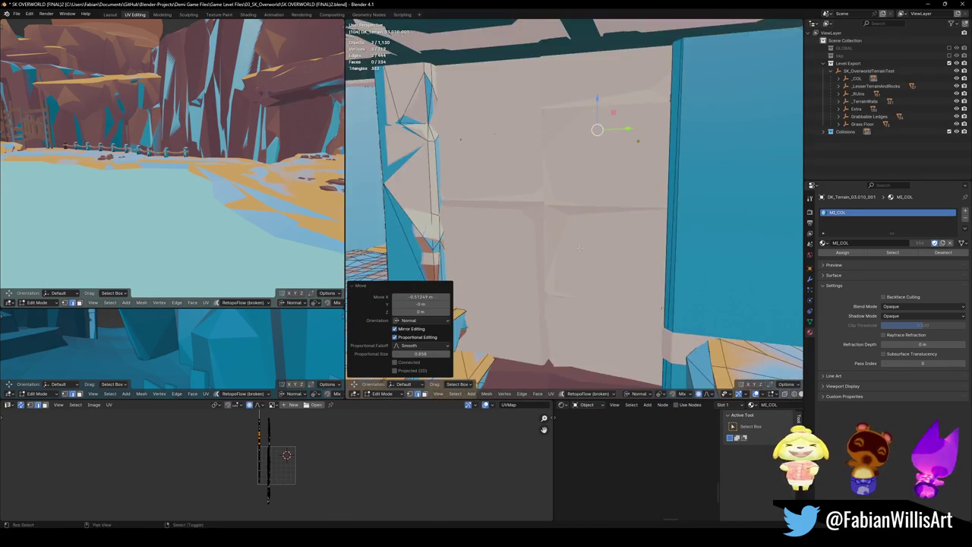
{"action": "key", "text": "Tab"}
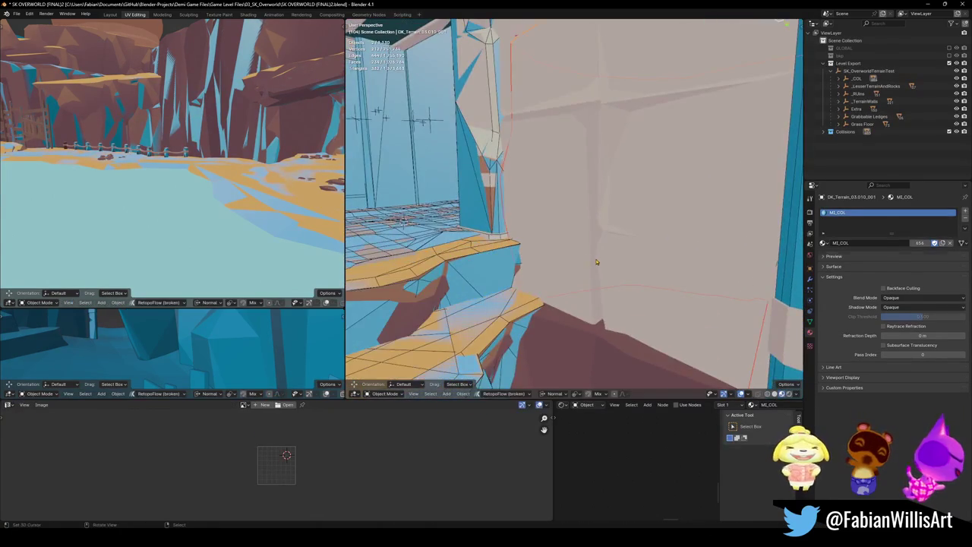
- Save, then add mesh collider DK_Terrain_01.003_001 to the brown terrain at decimate ratio 0.892
{"action": "mouse_move", "coordinate": [616, 274]}
{"action": "middle_mouse_down"}
{"action": "mouse_move", "coordinate": [591, 267]}
{"action": "mouse_move", "coordinate": [619, 250]}
{"action": "mouse_move", "coordinate": [603, 253]}
{"action": "middle_mouse_up"}
{"action": "key", "text": "ctrl+s"}
{"action": "left_click", "coordinate": [591, 266]}
{"action": "key", "text": "shift+alt+c"}
{"action": "left_click", "coordinate": [561, 227]}
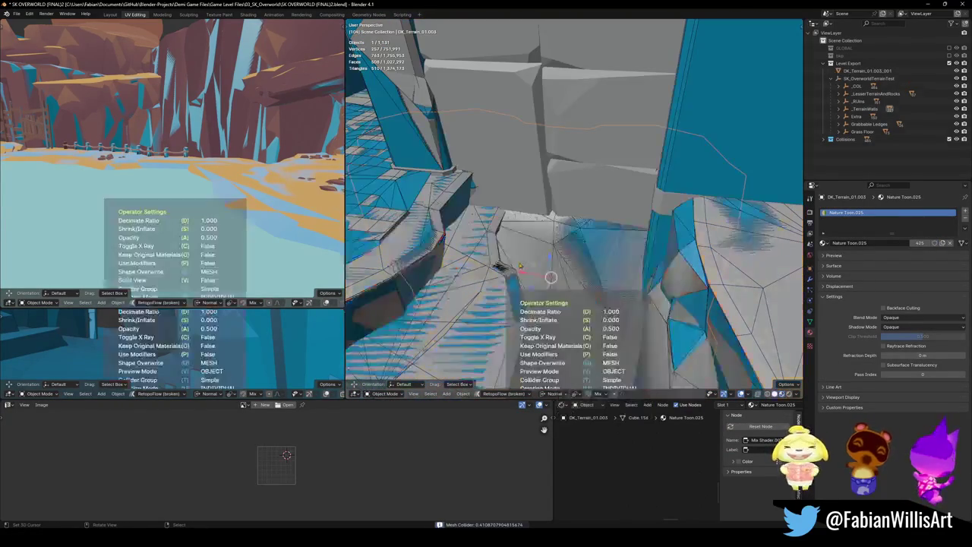
{"action": "left_click", "coordinate": [594, 254]}
{"action": "mouse_move", "coordinate": [594, 254]}
{"action": "middle_mouse_down"}
{"action": "mouse_move", "coordinate": [593, 266]}
{"action": "mouse_move", "coordinate": [582, 216]}
{"action": "middle_mouse_up"}
- Save again and select the Cube.010 block
{"action": "key", "text": "ctrl+s"}
{"action": "key", "text": "a"}
{"action": "left_click", "coordinate": [582, 236]}
{"action": "left_click", "coordinate": [576, 224]}
{"action": "key", "text": "shift+c"}
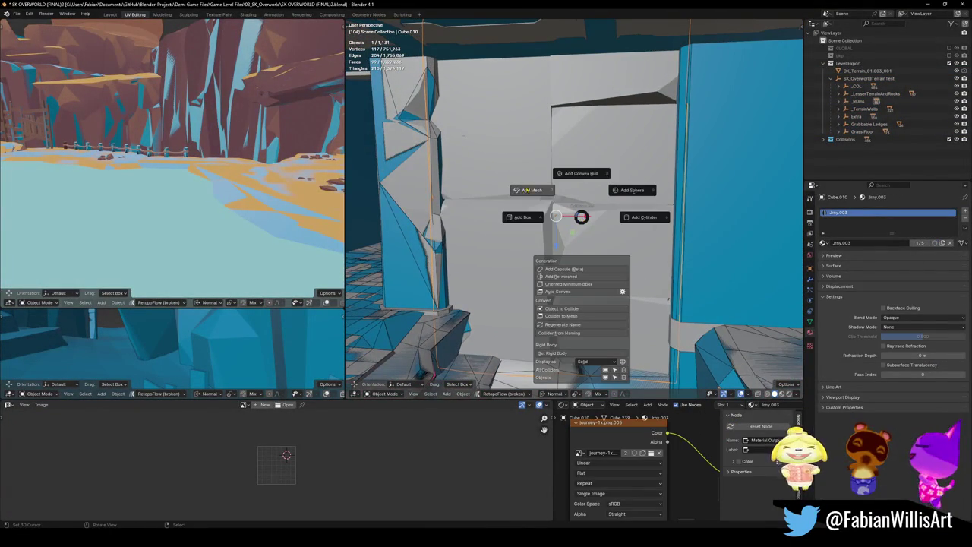
- Add convex hull collider UCX_Cube.010 for Cube.010 and save the file
{"action": "left_click", "coordinate": [592, 174]}
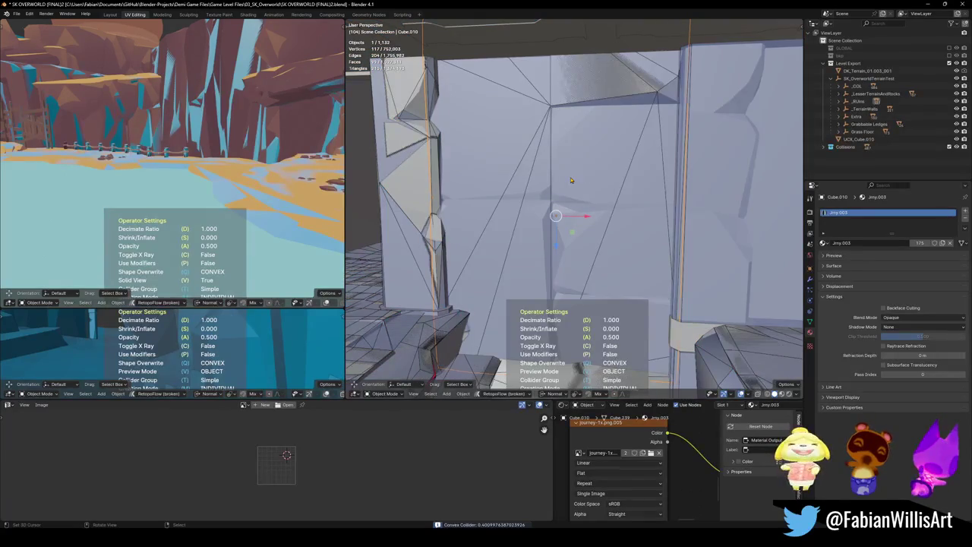
{"action": "left_click", "coordinate": [571, 180]}
{"action": "mouse_move", "coordinate": [554, 217]}
{"action": "middle_mouse_down"}
{"action": "mouse_move", "coordinate": [542, 145]}
{"action": "mouse_move", "coordinate": [559, 226]}
{"action": "mouse_move", "coordinate": [532, 221]}
{"action": "mouse_move", "coordinate": [504, 232]}
{"action": "mouse_move", "coordinate": [565, 233]}
{"action": "mouse_move", "coordinate": [481, 251]}
{"action": "mouse_move", "coordinate": [676, 173]}
{"action": "middle_mouse_up"}
{"action": "key", "text": "ctrl+s"}
- Add convex hull collider UCX_Cube.060 for Cube.060 and select UCX_Cube.010
{"action": "left_click", "coordinate": [676, 173]}
{"action": "key", "text": "shift+alt+c"}
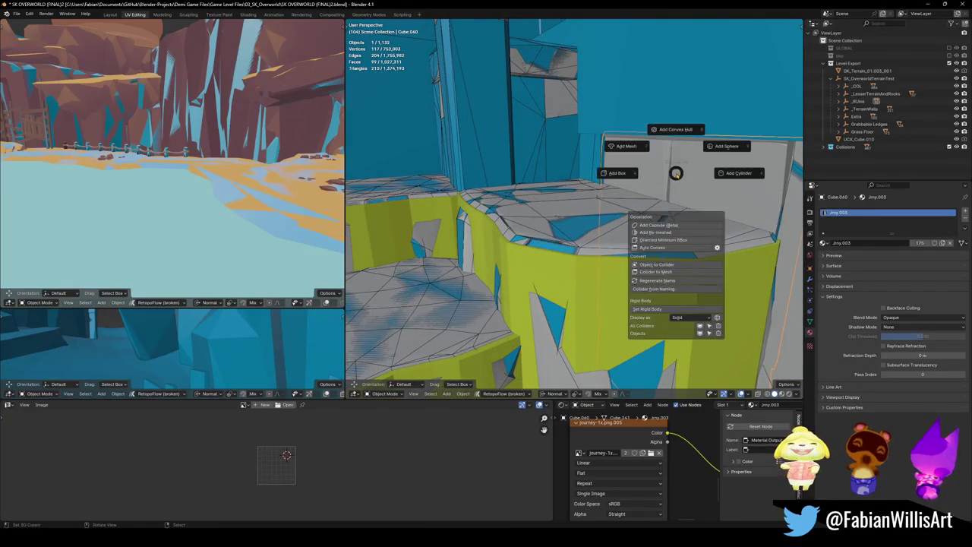
{"action": "left_click", "coordinate": [665, 139]}
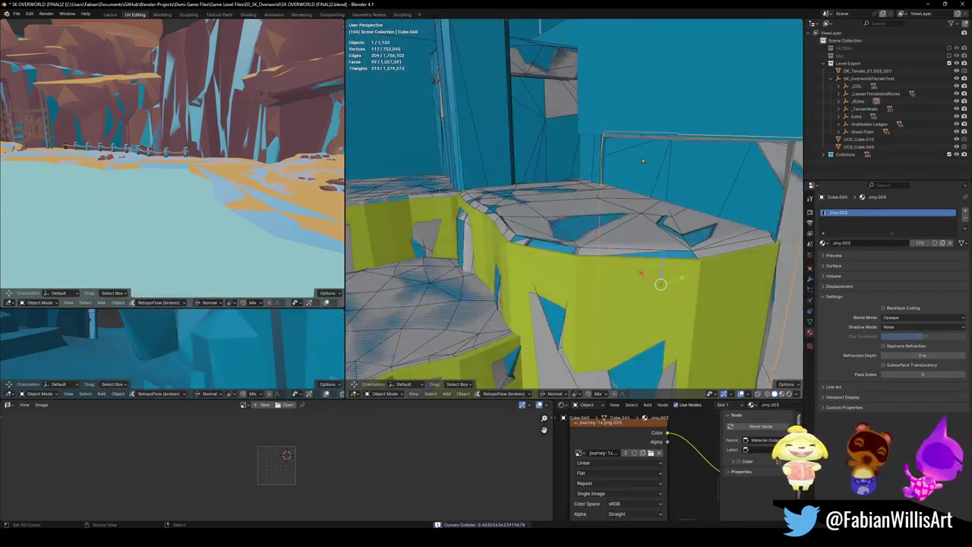
{"action": "mouse_move", "coordinate": [664, 182]}
{"action": "middle_mouse_down"}
{"action": "mouse_move", "coordinate": [658, 171]}
{"action": "mouse_move", "coordinate": [517, 223]}
{"action": "mouse_move", "coordinate": [582, 245]}
{"action": "mouse_move", "coordinate": [554, 356]}
{"action": "middle_mouse_up"}
{"action": "left_click", "coordinate": [540, 221]}
{"action": "left_click", "coordinate": [542, 349]}
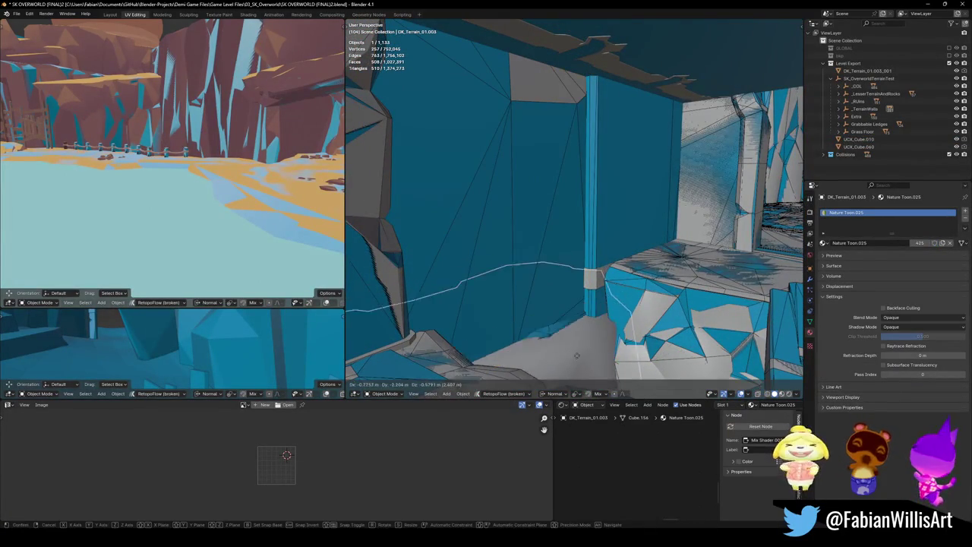
{"action": "left_click", "coordinate": [544, 302], "text": "shift"}
{"action": "middle_click_drag", "start_coordinate": [545, 302], "coordinate": [557, 254]}
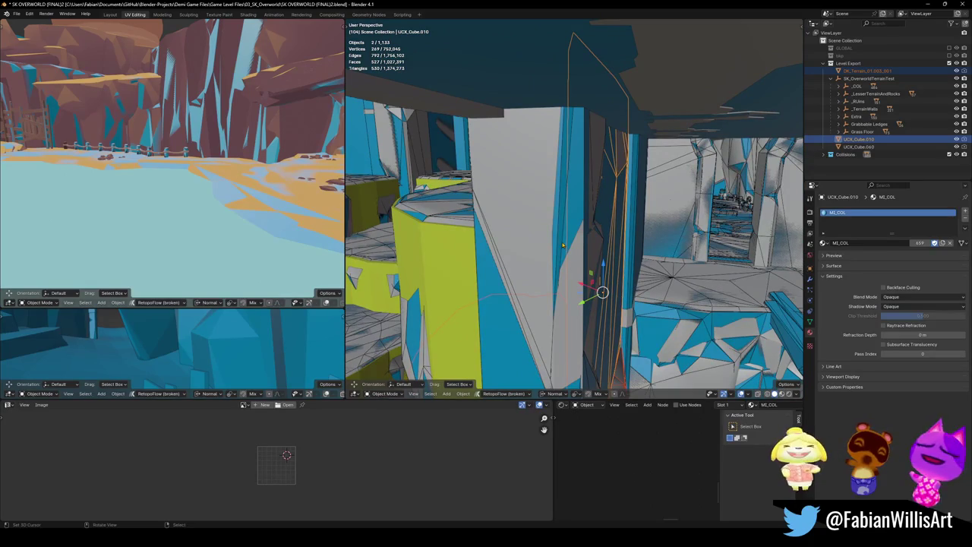
- Convert UCX_Cube.010 and UCX_Cube.060 to mesh, join them into UCX_SD_Floor_05.014, and save
{"action": "mouse_move", "coordinate": [536, 223]}
{"action": "middle_mouse_down"}
{"action": "mouse_move", "coordinate": [577, 251]}
{"action": "mouse_move", "coordinate": [638, 167]}
{"action": "mouse_move", "coordinate": [609, 178]}
{"action": "middle_mouse_up"}
{"action": "left_click", "coordinate": [638, 168], "text": "shift"}
{"action": "right_click", "coordinate": [609, 178]}
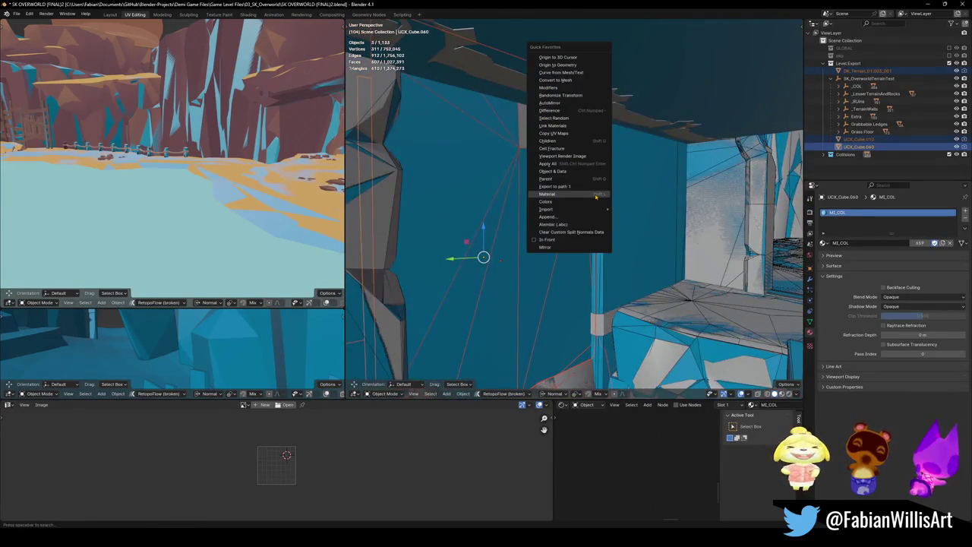
{"action": "left_click", "coordinate": [569, 87]}
{"action": "left_click", "coordinate": [649, 237], "text": "shift"}
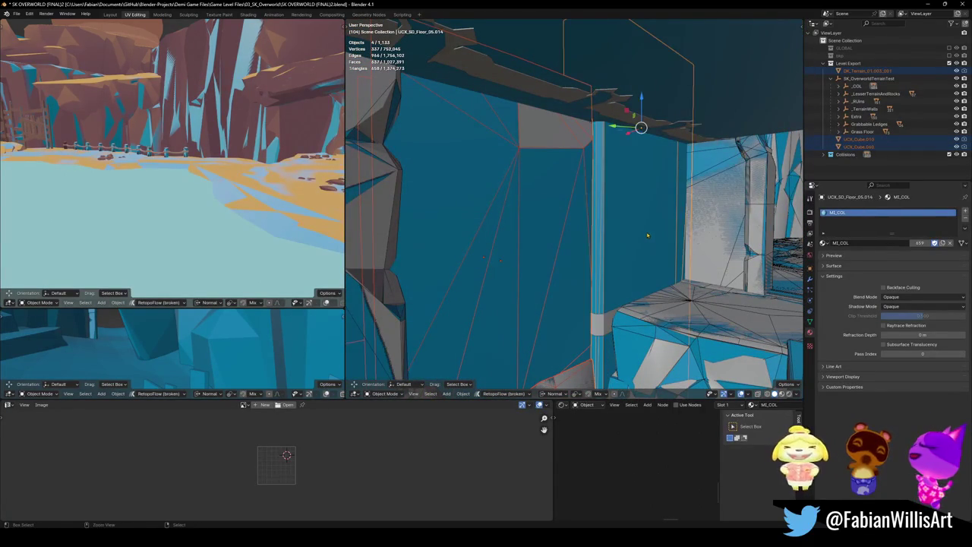
{"action": "key", "text": "ctrl+j"}
{"action": "mouse_move", "coordinate": [645, 233]}
{"action": "middle_mouse_down"}
{"action": "mouse_move", "coordinate": [569, 247]}
{"action": "mouse_move", "coordinate": [608, 251]}
{"action": "middle_mouse_up"}
{"action": "key", "text": "g"}
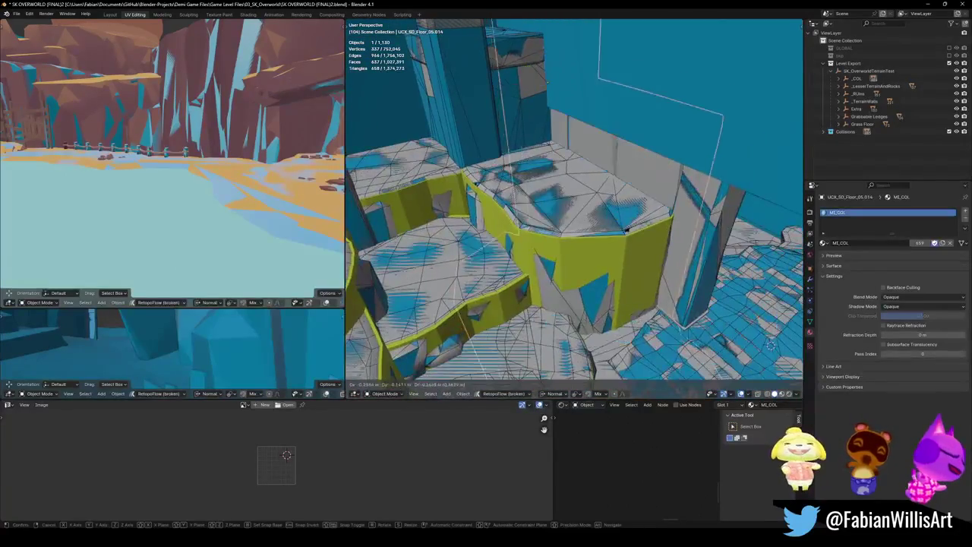
{"action": "middle_click_drag", "start_coordinate": [690, 209], "coordinate": [600, 244]}
{"action": "key", "text": "ctrl+s"}
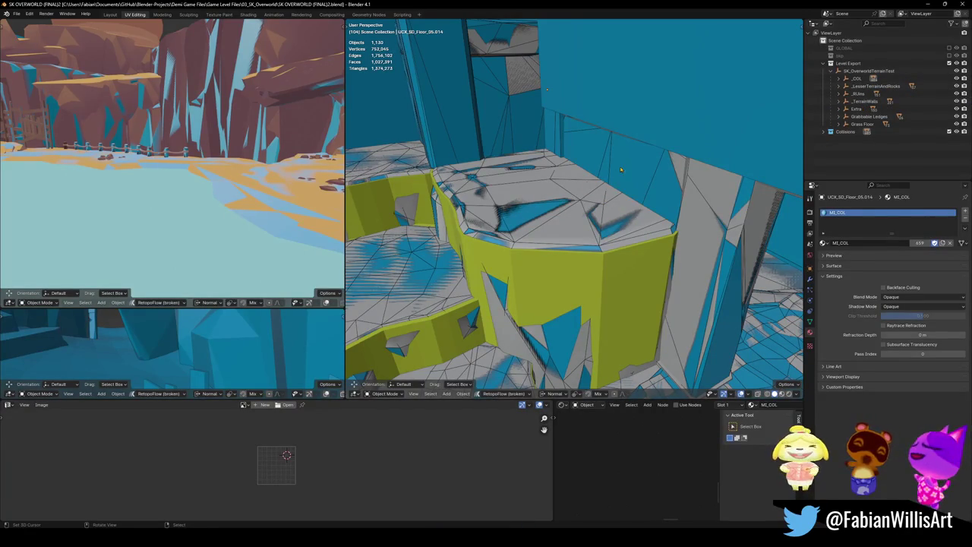
- Select all MI_COL objects, hide everything else, and save the file
{"action": "key", "text": "shift+l"}
{"action": "left_click", "coordinate": [581, 254]}
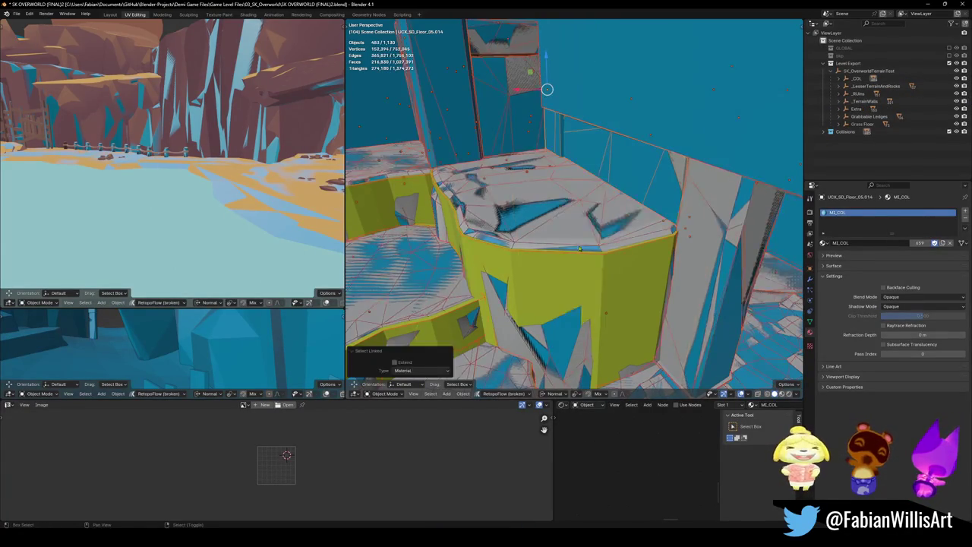
{"action": "key", "text": "shift+h"}
{"action": "mouse_move", "coordinate": [581, 254]}
{"action": "middle_mouse_down"}
{"action": "mouse_move", "coordinate": [613, 234]}
{"action": "mouse_move", "coordinate": [572, 262]}
{"action": "middle_mouse_up"}
{"action": "scroll", "coordinate": [571, 262], "scroll_direction": "up", "scroll_amount": 3}
{"action": "key", "text": "ctrl+s"}
- Reveal hidden objects then undo, and select Forest_Gondola_00.002_001 while inspecting
{"action": "key", "text": "alt+h"}
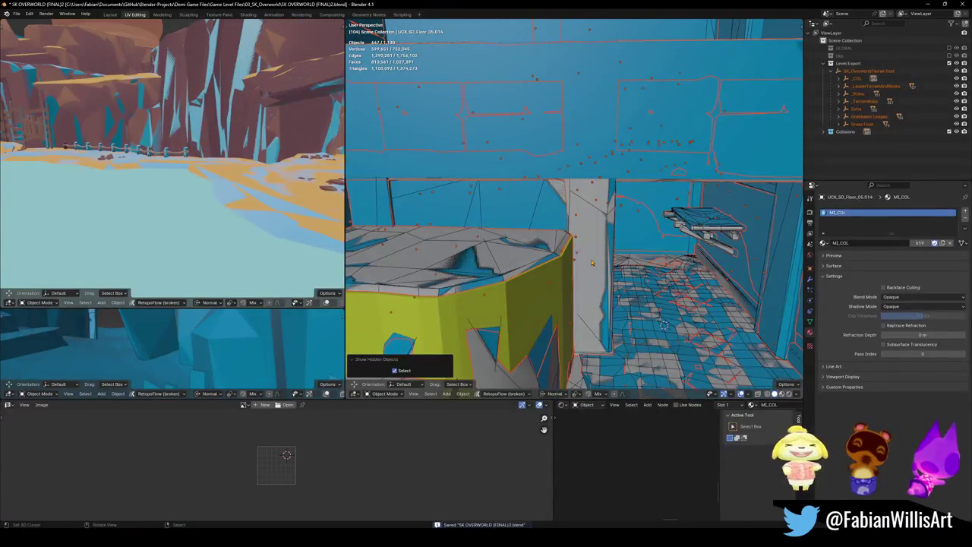
{"action": "key", "text": "ctrl+z"}
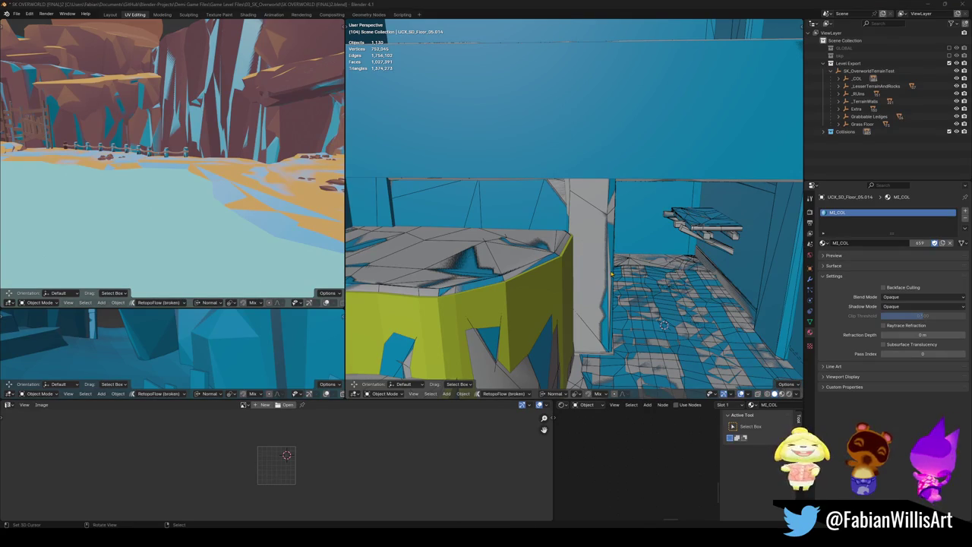
{"action": "key", "text": "super"}
{"action": "key", "text": "Escape"}
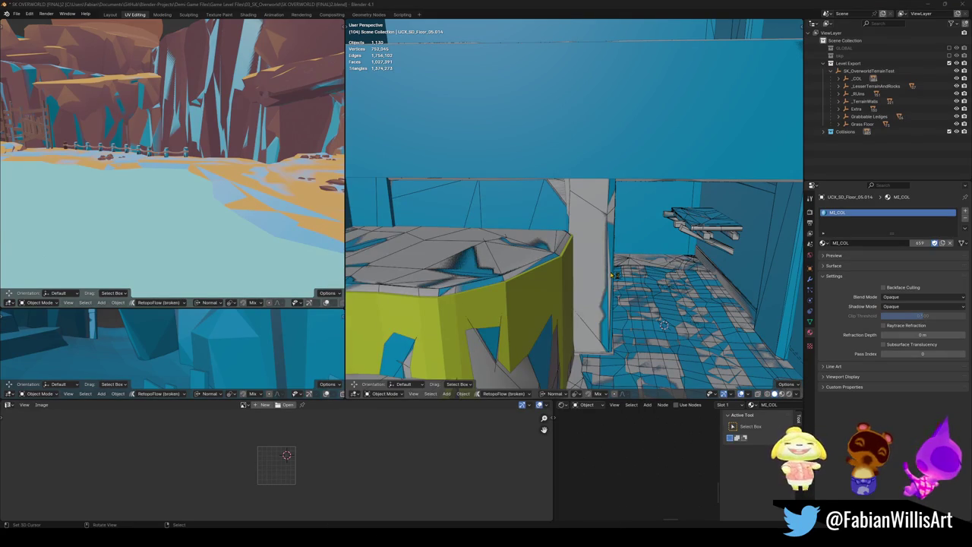
{"action": "mouse_move", "coordinate": [545, 246]}
{"action": "middle_mouse_down"}
{"action": "mouse_move", "coordinate": [629, 260]}
{"action": "mouse_move", "coordinate": [610, 253]}
{"action": "middle_mouse_up"}
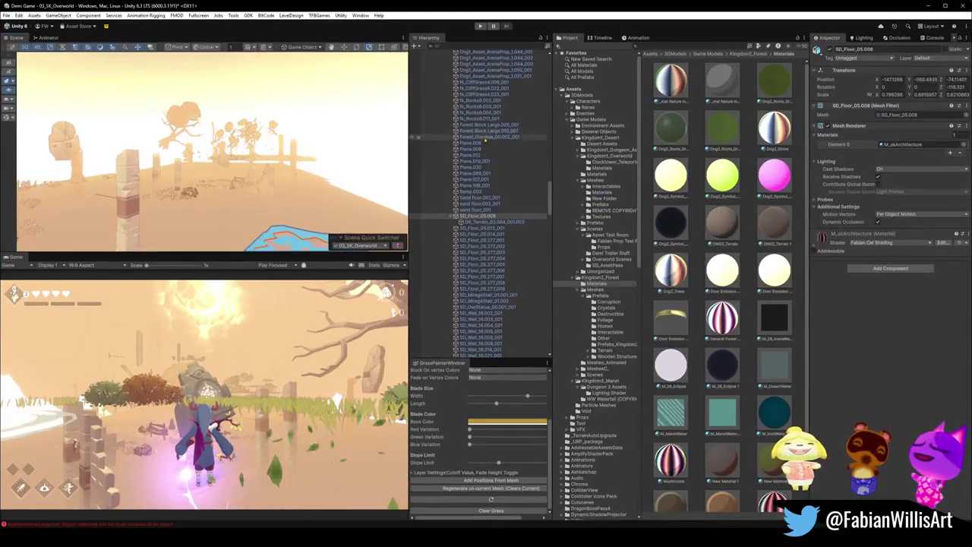
{"action": "left_click", "coordinate": [524, 137]}
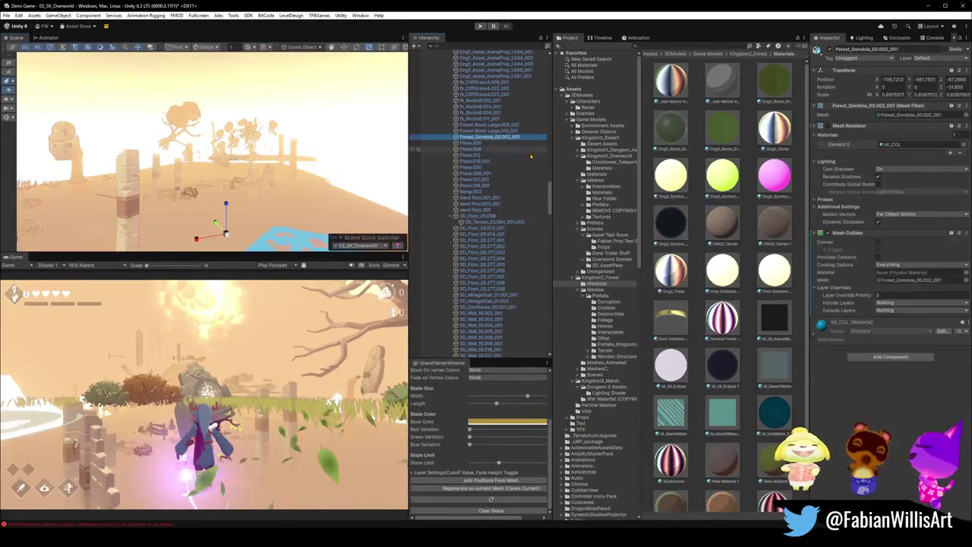
- Enable the SK_OverworldTerrainTest children from _COL through Grass Floor in the Hierarchy
{"action": "key", "text": "ctrl+a"}
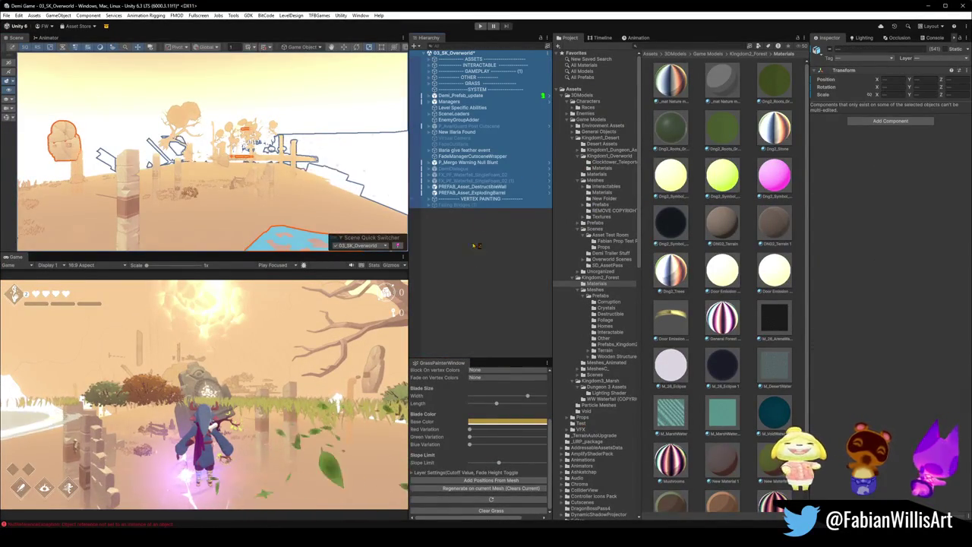
{"action": "left_click", "coordinate": [473, 251]}
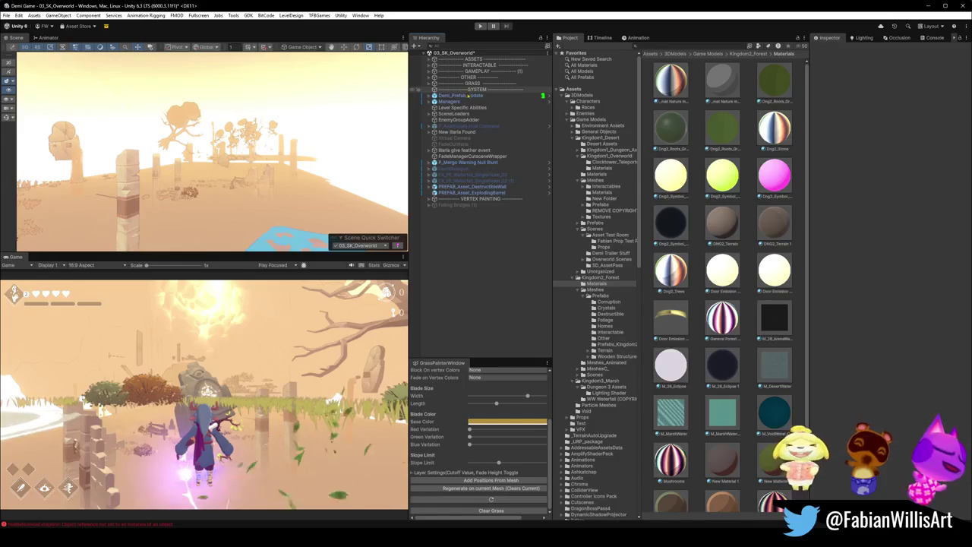
{"action": "left_click", "coordinate": [319, 212]}
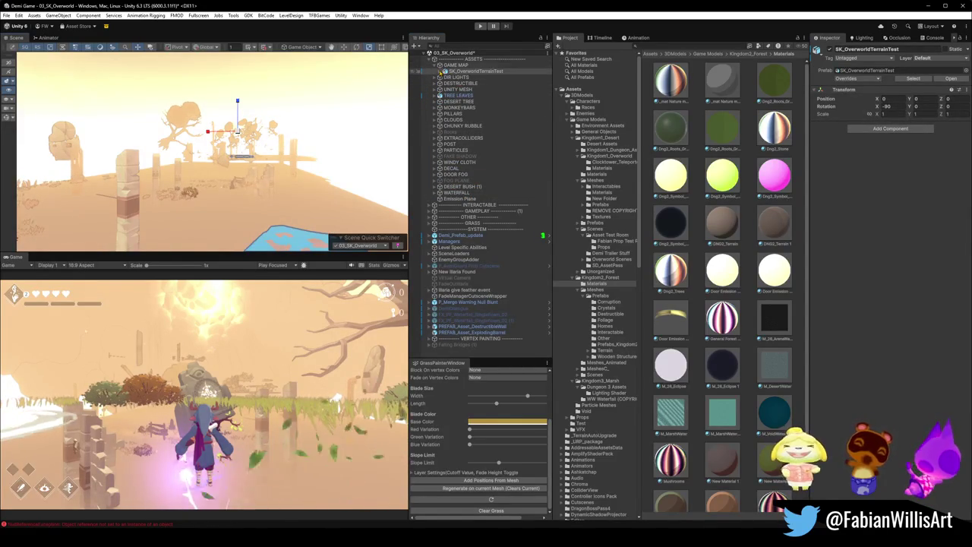
{"action": "key", "text": "Right"}
{"action": "key", "text": "Down"}
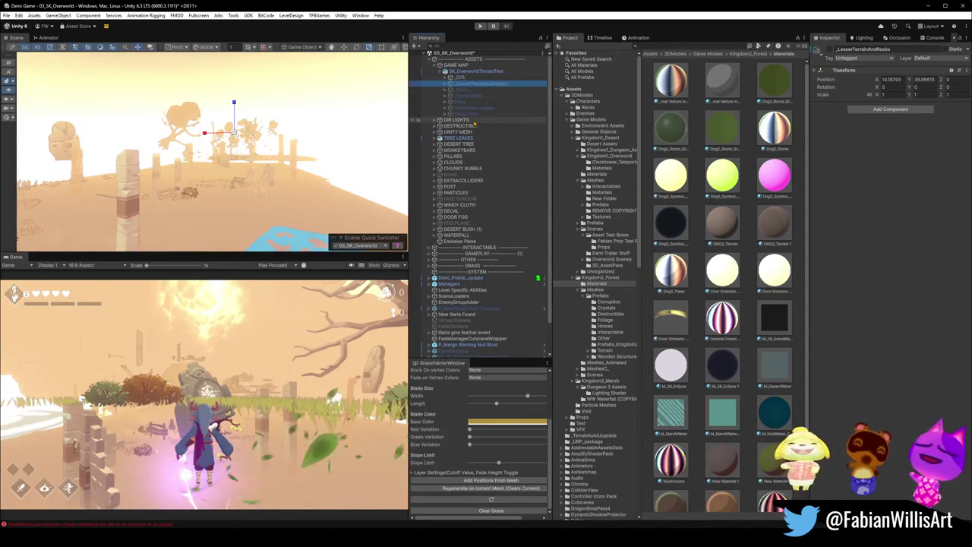
{"action": "left_click", "coordinate": [468, 113], "text": "shift"}
{"action": "left_click", "coordinate": [831, 50]}
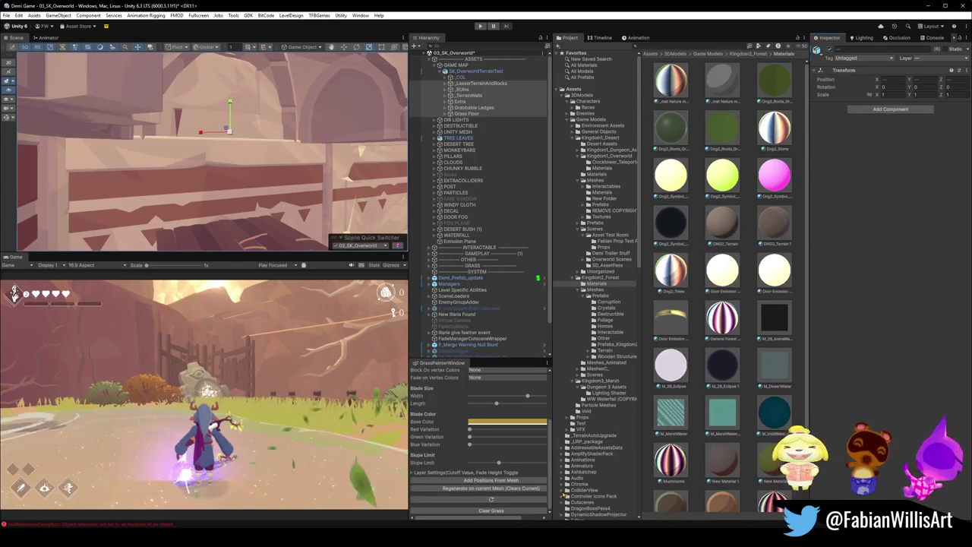
- Fly the Scene camera along the canyon slope and select the terrain object
{"action": "mouse_move", "coordinate": [243, 137]}
{"action": "right_mouse_down"}
{"action": "mouse_move", "coordinate": [410, 169]}
{"action": "mouse_move", "coordinate": [244, 158]}
{"action": "mouse_move", "coordinate": [205, 103]}
{"action": "mouse_move", "coordinate": [122, 168]}
{"action": "mouse_move", "coordinate": [39, 170]}
{"action": "mouse_move", "coordinate": [74, 171]}
{"action": "right_mouse_up"}
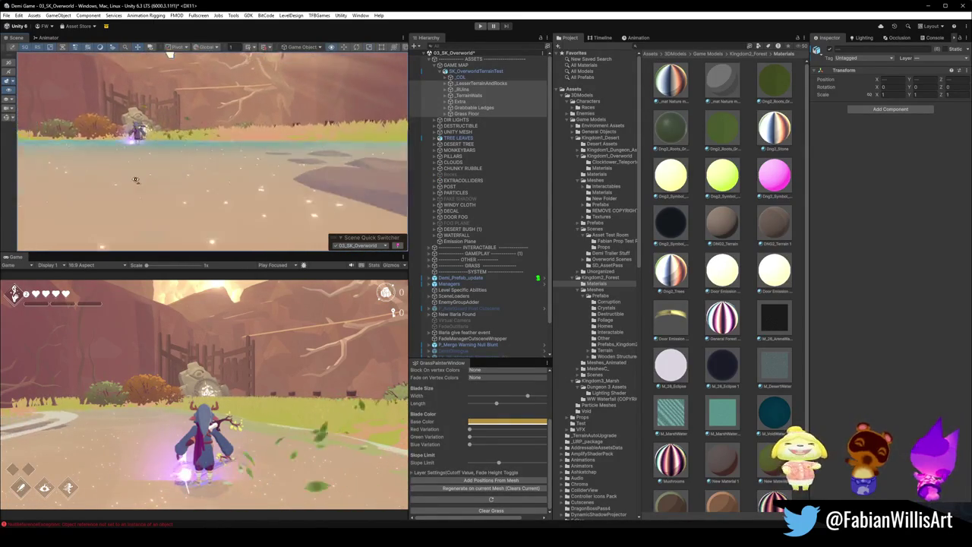
{"action": "right_click_drag", "start_coordinate": [135, 180], "coordinate": [117, 188]}
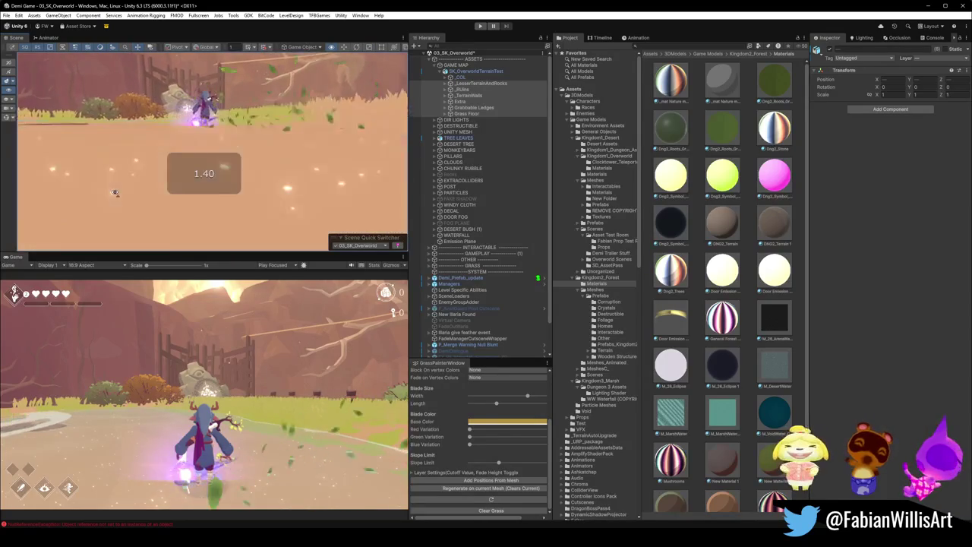
{"action": "right_click_drag", "start_coordinate": [116, 187], "coordinate": [116, 186]}
{"action": "right_click_drag", "start_coordinate": [189, 185], "coordinate": [150, 190]}
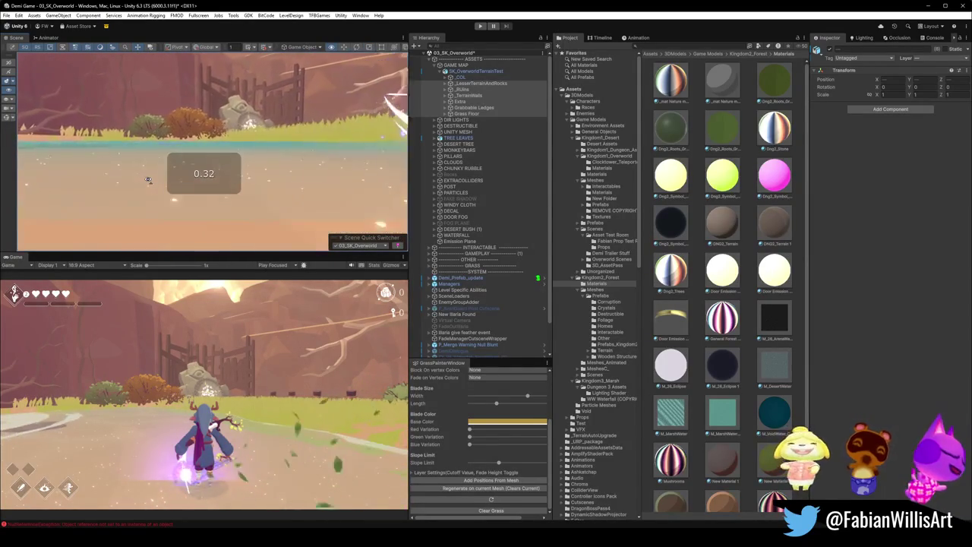
{"action": "scroll", "coordinate": [151, 190], "scroll_direction": "down", "scroll_amount": 2}
{"action": "left_click", "coordinate": [152, 203]}
- Put the Oasis Sand Floor on the Ground layer
{"action": "left_click", "coordinate": [138, 208]}
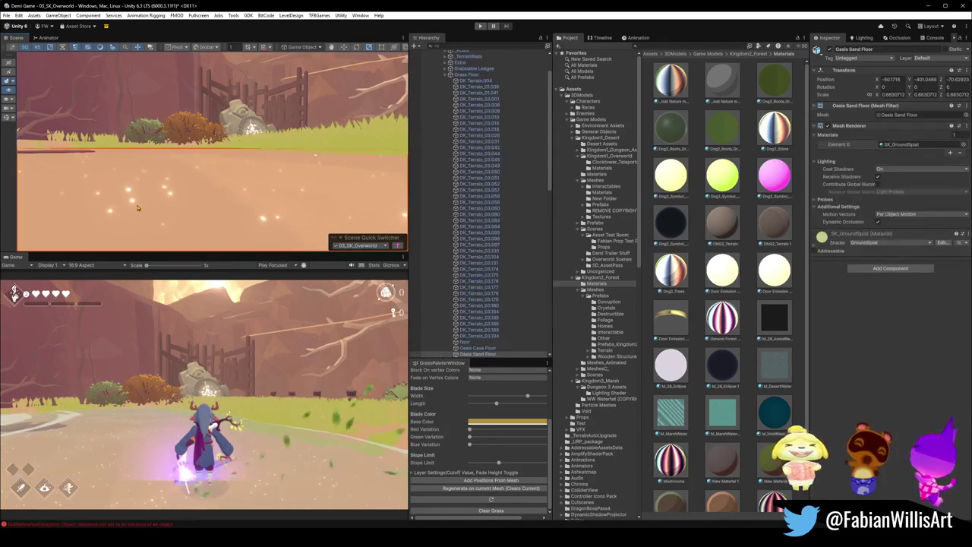
{"action": "right_click_drag", "start_coordinate": [137, 207], "coordinate": [345, 211]}
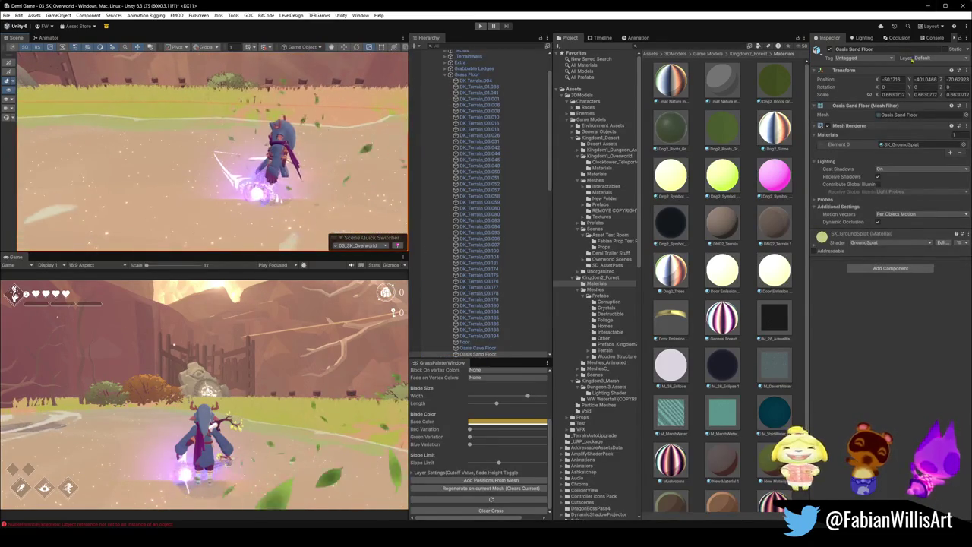
{"action": "left_click", "coordinate": [935, 59]}
{"action": "left_click", "coordinate": [926, 175]}
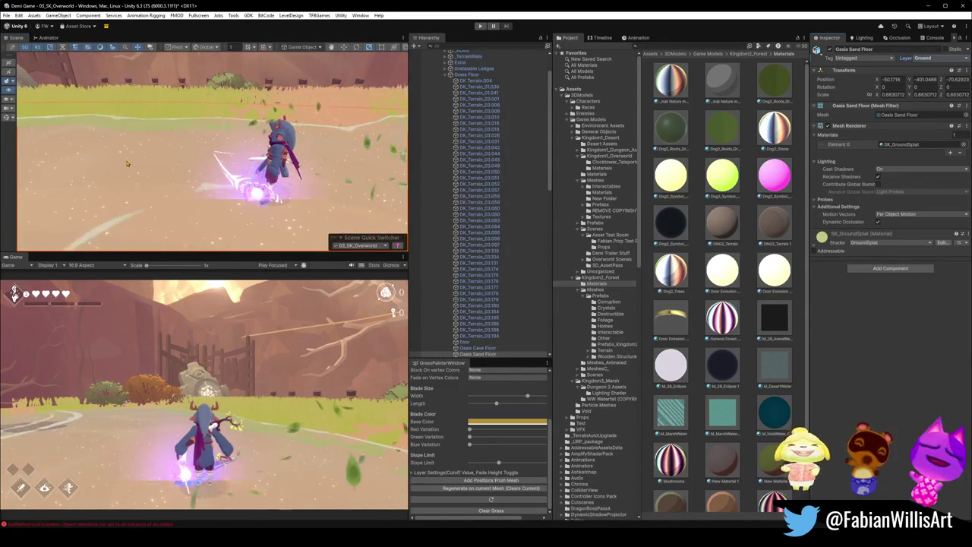
- Add a JC Vertex Paintable component to the sand floor, found by searching 'jc'
{"action": "right_click_drag", "start_coordinate": [259, 121], "coordinate": [264, 196]}
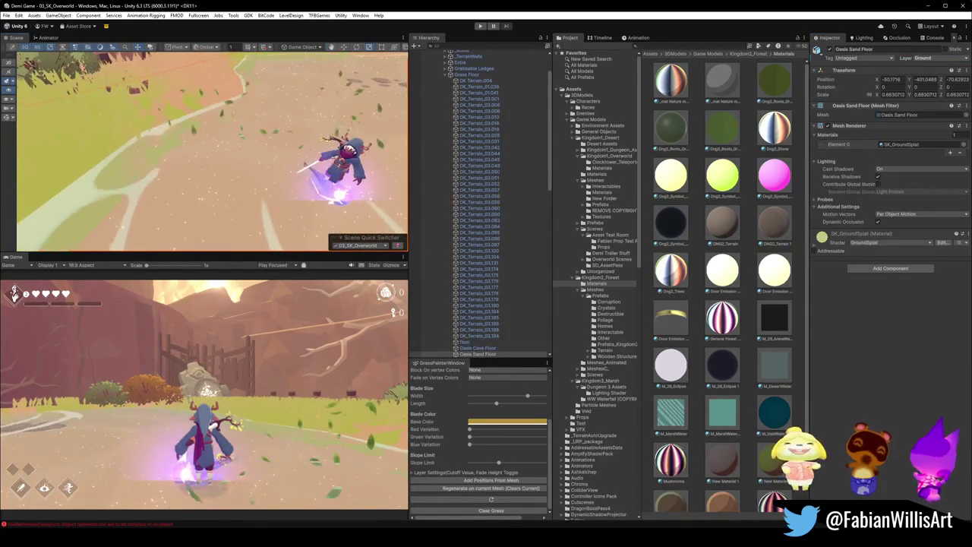
{"action": "left_click", "coordinate": [890, 268]}
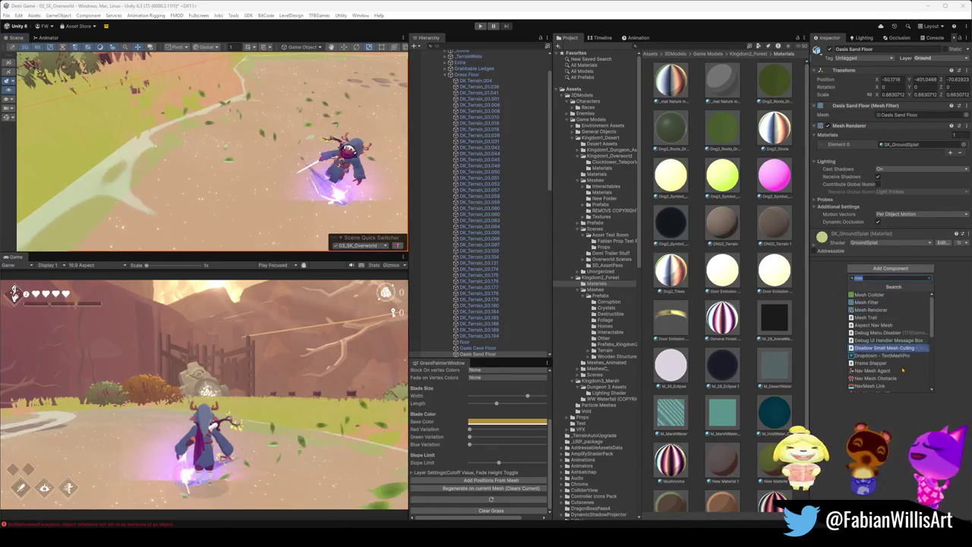
{"action": "type", "text": "jc"}
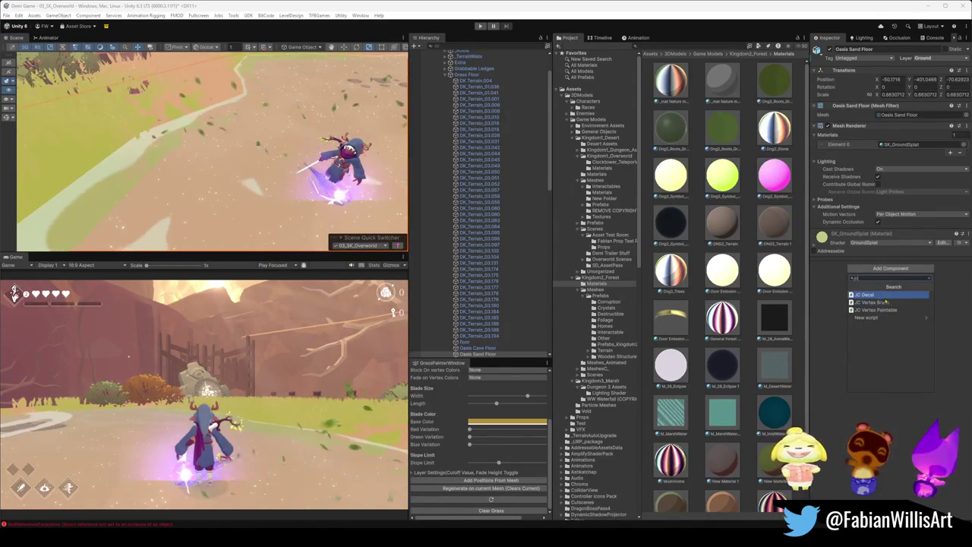
{"action": "left_click", "coordinate": [882, 310]}
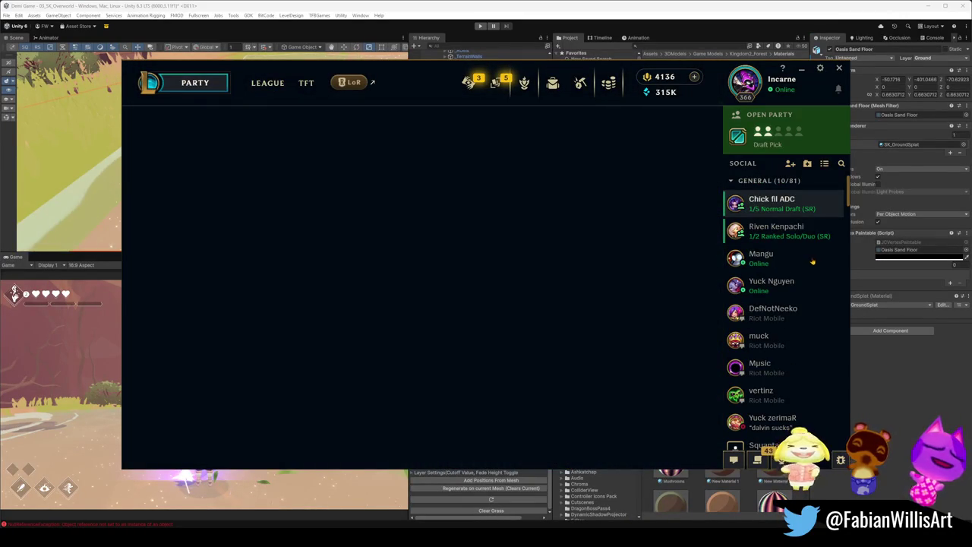
- Invite a friend from the Social list to the normal draft party lobby
{"action": "right_click", "coordinate": [776, 262]}
{"action": "left_click", "coordinate": [748, 269]}
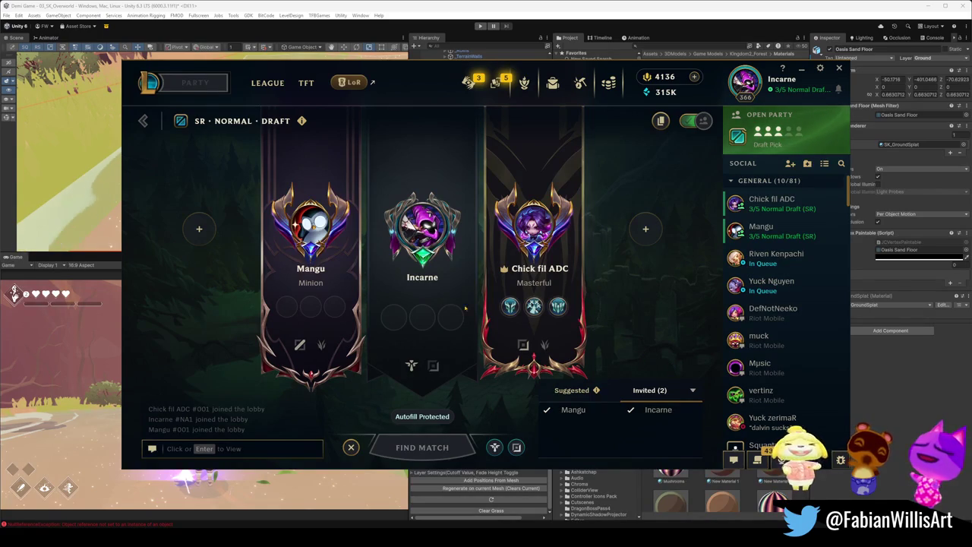
{"action": "left_click", "coordinate": [355, 3]}
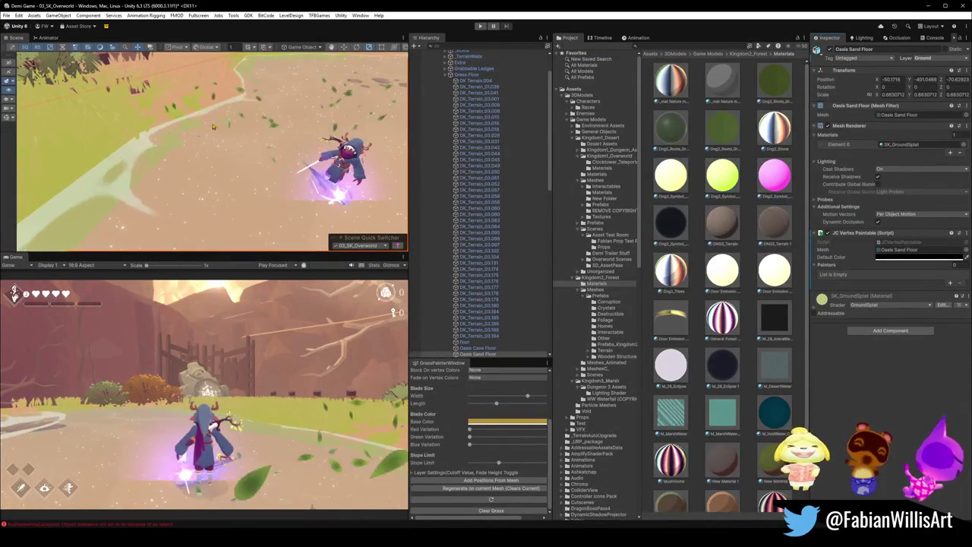
- Fly the Unity Scene view camera around the stone gateway toward the cliffs and pillars
{"action": "mouse_move", "coordinate": [213, 131]}
{"action": "right_mouse_down"}
{"action": "mouse_move", "coordinate": [247, 155]}
{"action": "mouse_move", "coordinate": [300, 119]}
{"action": "right_mouse_up"}
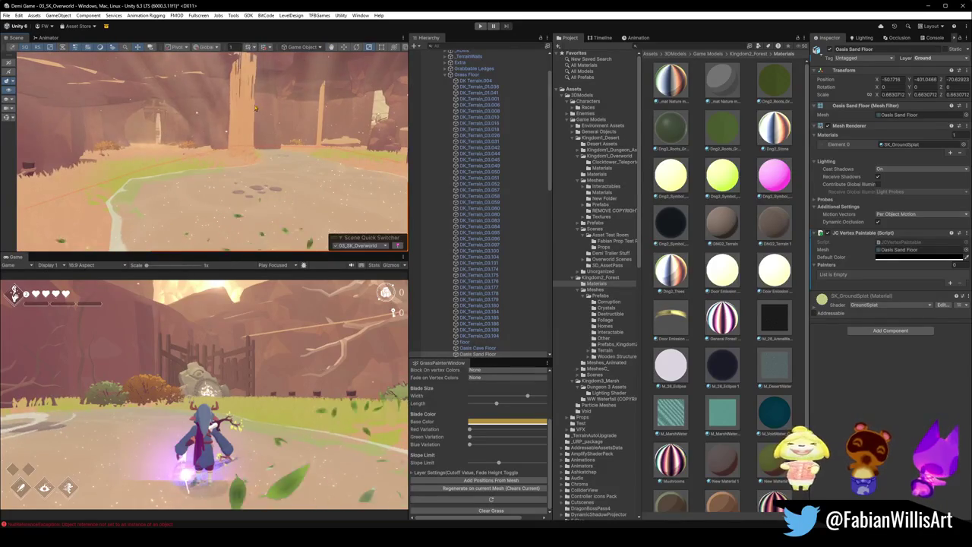
{"action": "mouse_move", "coordinate": [299, 119]}
{"action": "right_mouse_down"}
{"action": "mouse_move", "coordinate": [224, 170]}
{"action": "mouse_move", "coordinate": [312, 172]}
{"action": "mouse_move", "coordinate": [269, 199]}
{"action": "mouse_move", "coordinate": [325, 191]}
{"action": "mouse_move", "coordinate": [283, 204]}
{"action": "mouse_move", "coordinate": [356, 206]}
{"action": "mouse_move", "coordinate": [275, 67]}
{"action": "mouse_move", "coordinate": [212, 174]}
{"action": "mouse_move", "coordinate": [190, 167]}
{"action": "right_mouse_up"}
{"action": "scroll", "coordinate": [346, 189], "scroll_direction": "down", "scroll_amount": 2}
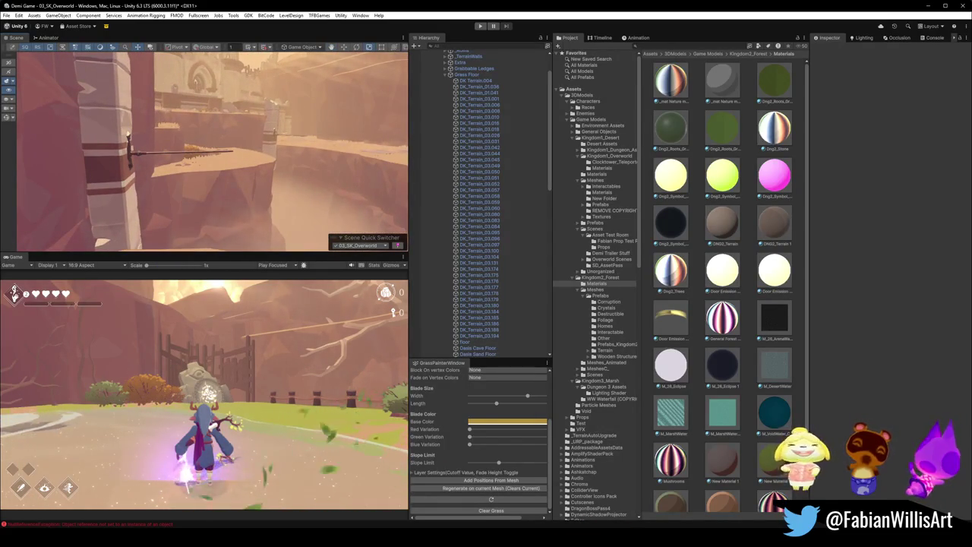
{"action": "left_click", "coordinate": [501, 494]}
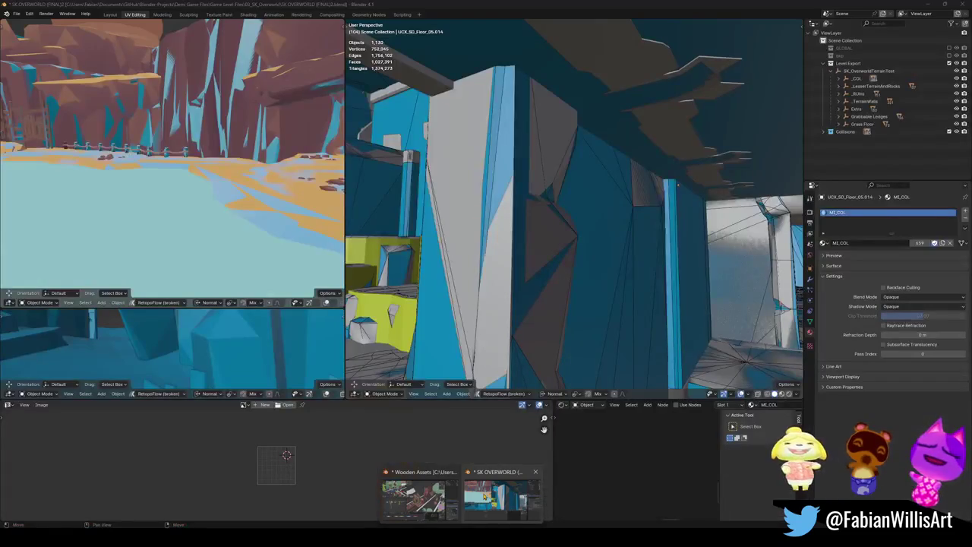
- Walk-fly into the new room and put sand floor.003_001 into Edit Mode
{"action": "key", "text": "shift+grave"}
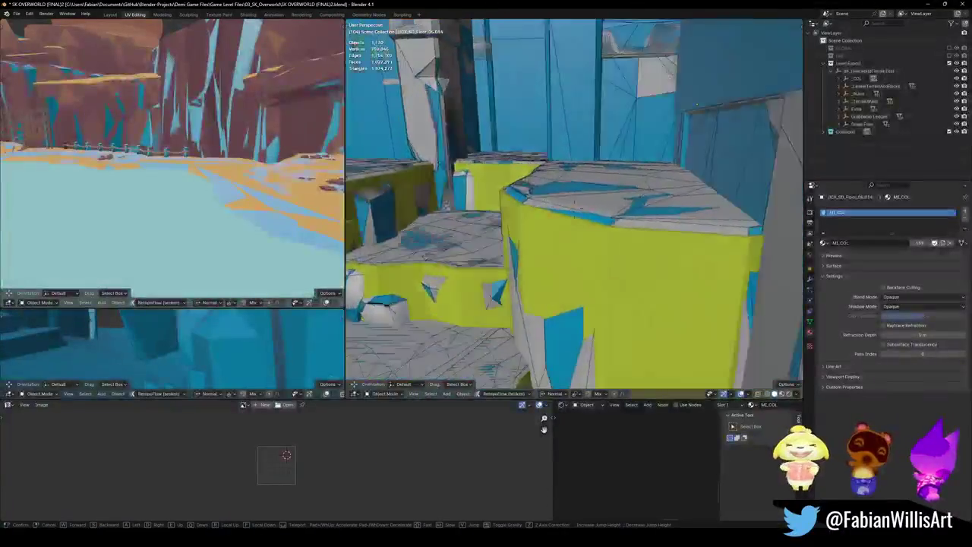
{"action": "key", "text": "w"}
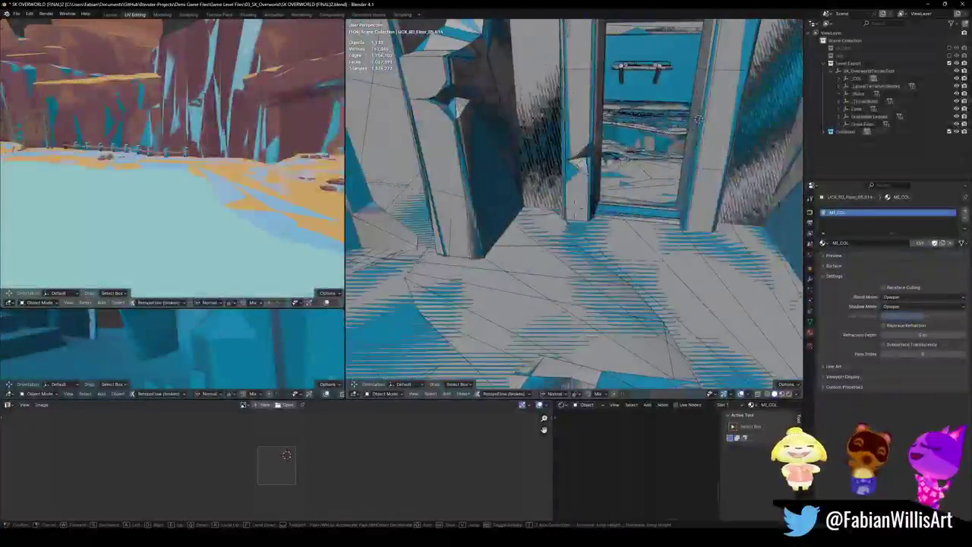
{"action": "left_click", "coordinate": [602, 173]}
{"action": "left_click", "coordinate": [553, 280]}
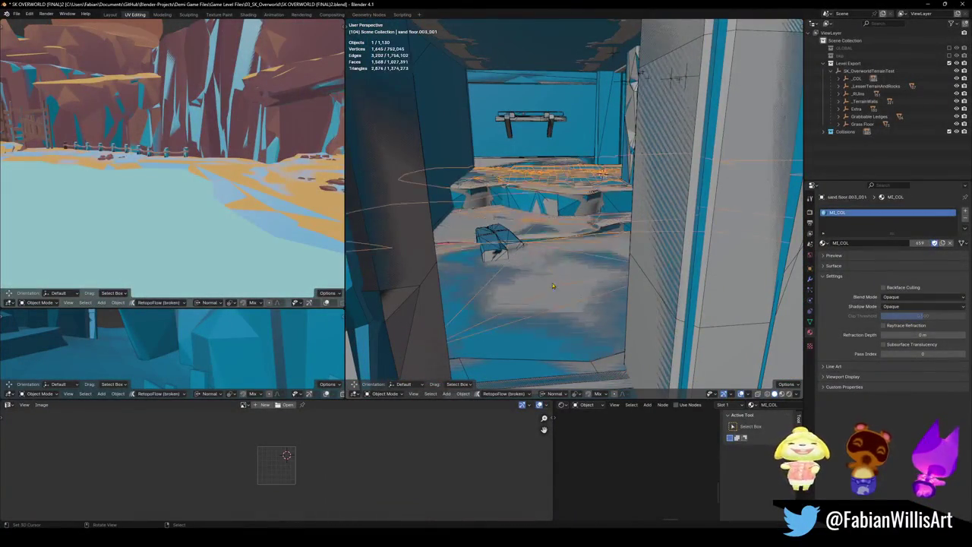
{"action": "key", "text": "Tab"}
{"action": "middle_click", "coordinate": [536, 178], "text": "alt"}
{"action": "scroll", "coordinate": [536, 177], "scroll_direction": "up", "scroll_amount": 5}
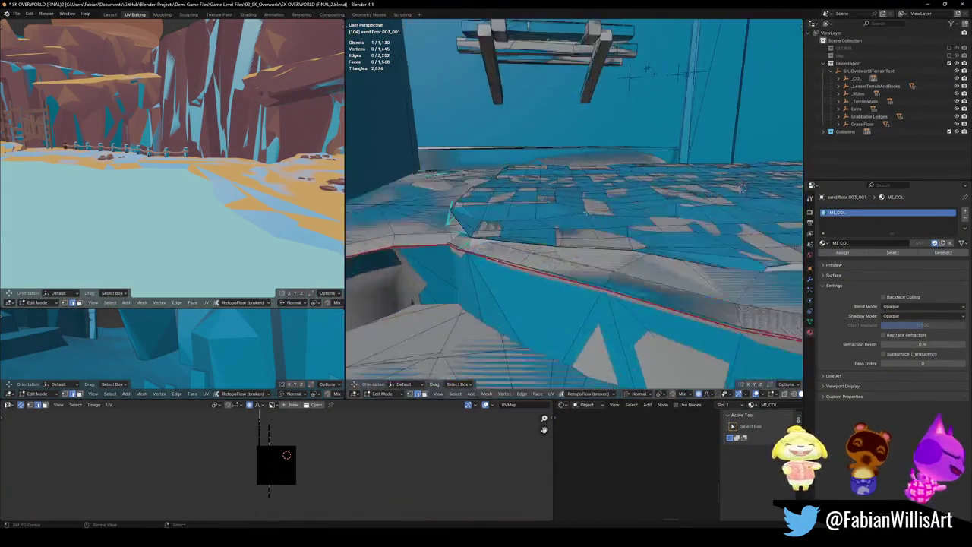
{"action": "middle_click_drag", "start_coordinate": [534, 234], "coordinate": [570, 248]}
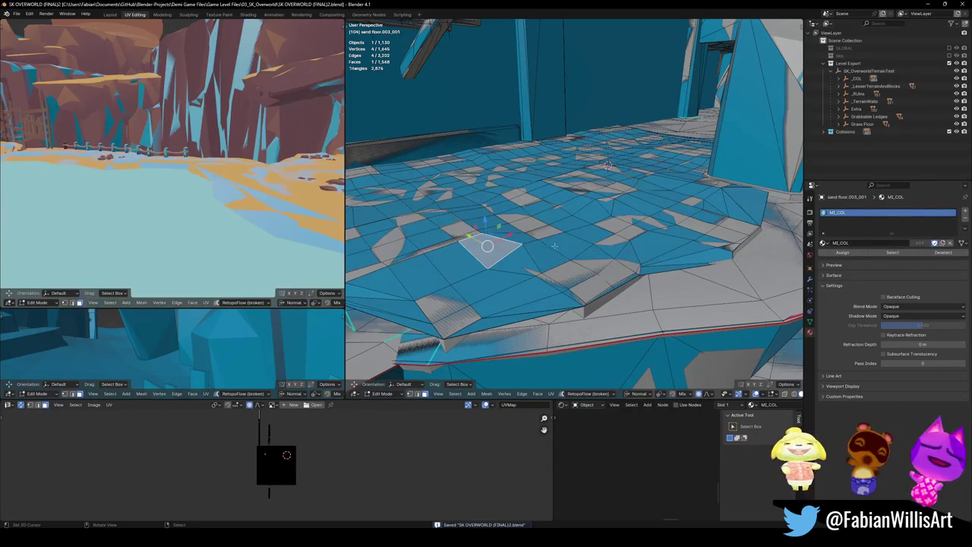
{"action": "mouse_move", "coordinate": [526, 247]}
{"action": "middle_mouse_down"}
{"action": "mouse_move", "coordinate": [565, 282]}
{"action": "mouse_move", "coordinate": [519, 310]}
{"action": "middle_mouse_up"}
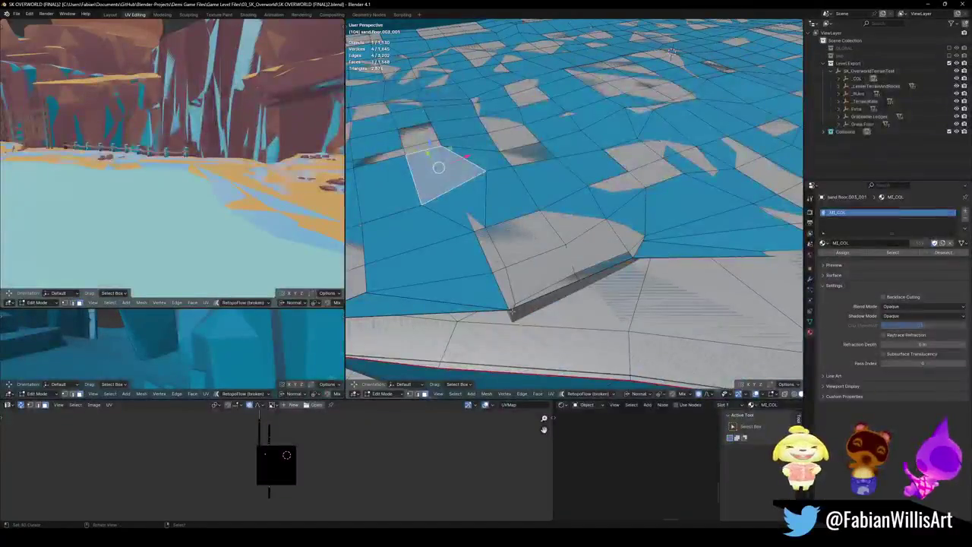
- Move a floor face with proportional editing smoothing its neighbours
{"action": "key", "text": "g"}
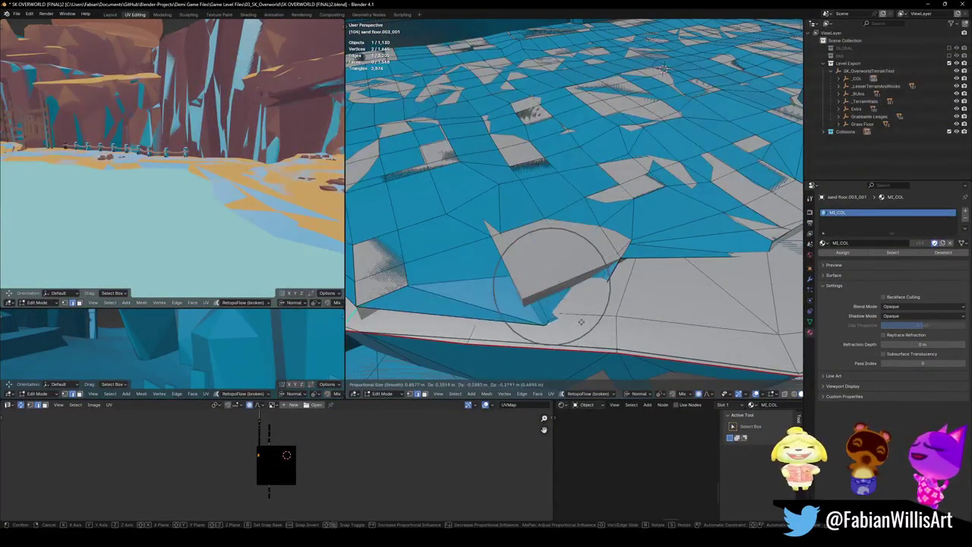
{"action": "left_click", "coordinate": [566, 303]}
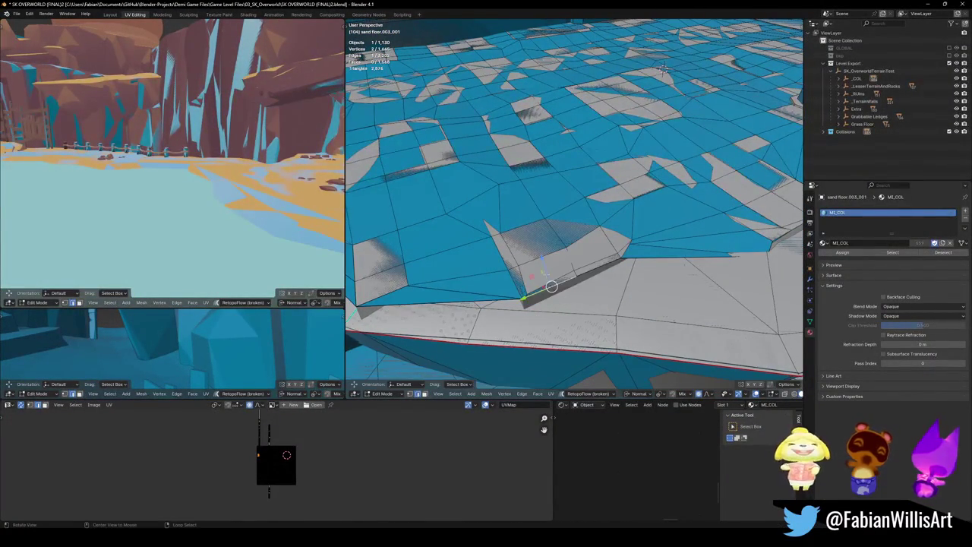
{"action": "middle_click_drag", "start_coordinate": [566, 302], "coordinate": [737, 38]}
{"action": "middle_click_drag", "start_coordinate": [504, 238], "coordinate": [629, 262]}
- Move a single floor vertex to reshape the sand floor
{"action": "key", "text": "g"}
{"action": "left_click", "coordinate": [591, 243]}
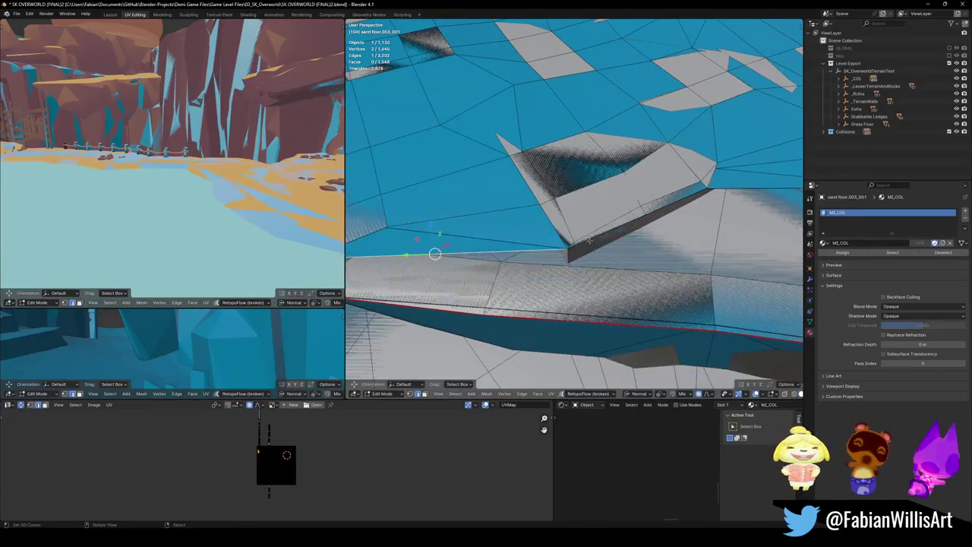
{"action": "middle_click_drag", "start_coordinate": [590, 222], "coordinate": [574, 296]}
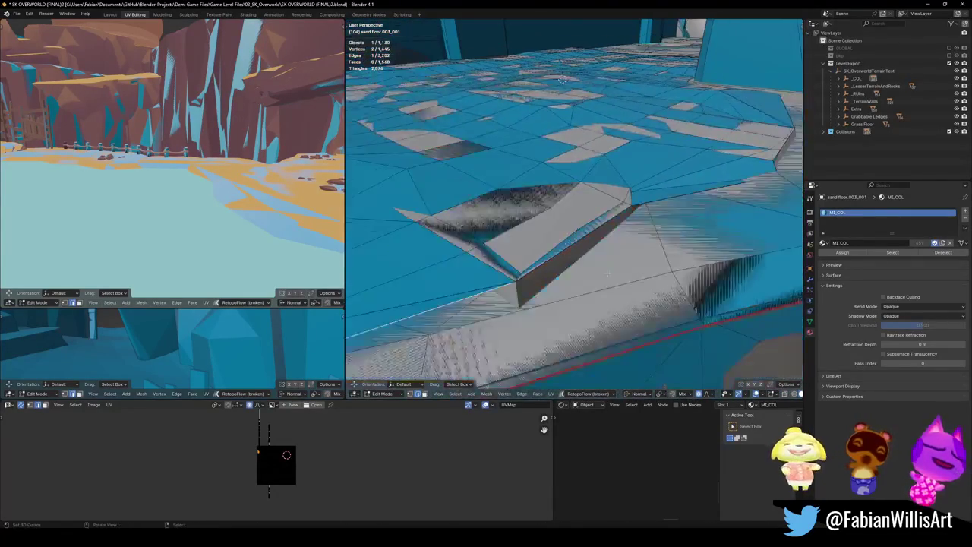
{"action": "mouse_move", "coordinate": [621, 236]}
{"action": "middle_mouse_down"}
{"action": "mouse_move", "coordinate": [398, 124]}
{"action": "mouse_move", "coordinate": [616, 182]}
{"action": "middle_mouse_up"}
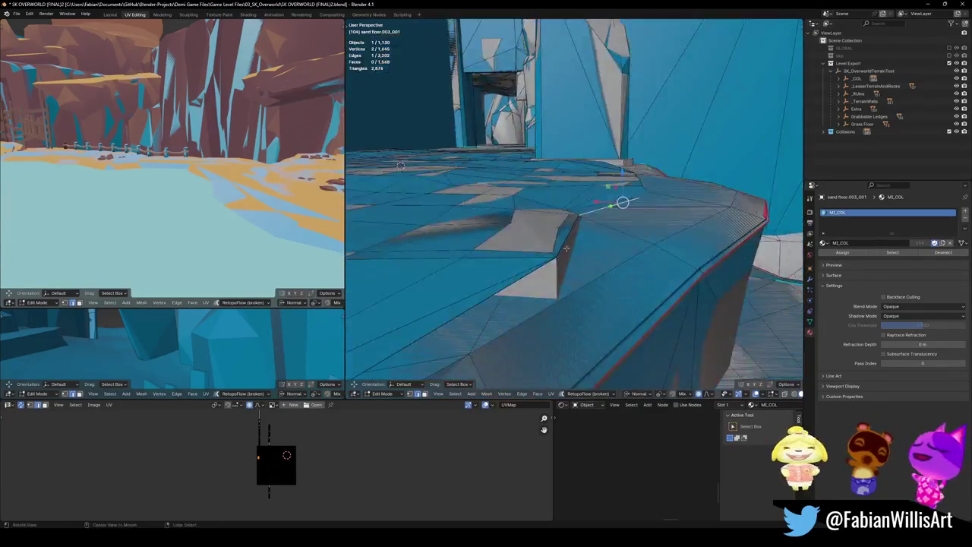
- Rotate the floor edge near the ledge with soft proportional falloff
{"action": "key", "text": "r"}
{"action": "left_click", "coordinate": [619, 262]}
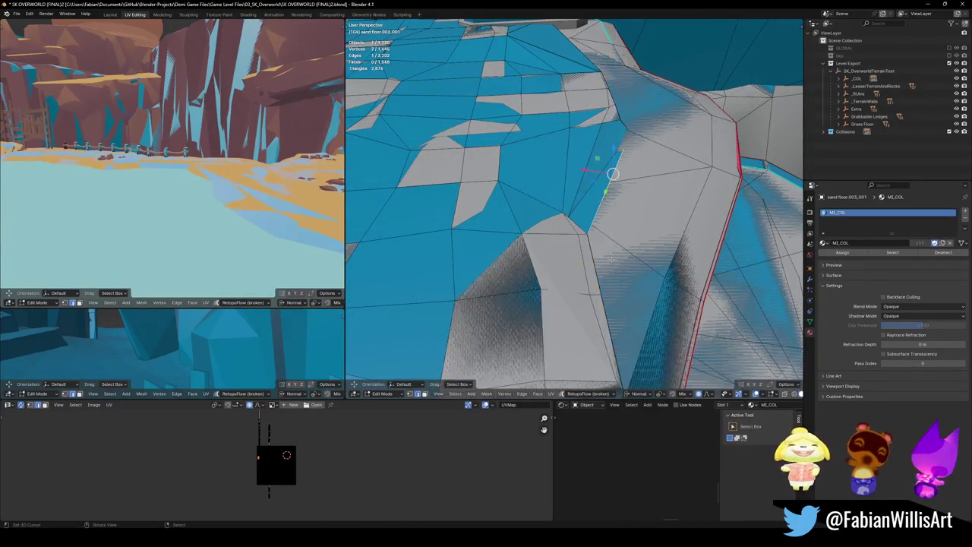
{"action": "mouse_move", "coordinate": [592, 223]}
{"action": "middle_mouse_down"}
{"action": "mouse_move", "coordinate": [595, 263]}
{"action": "mouse_move", "coordinate": [566, 241]}
{"action": "middle_mouse_up"}
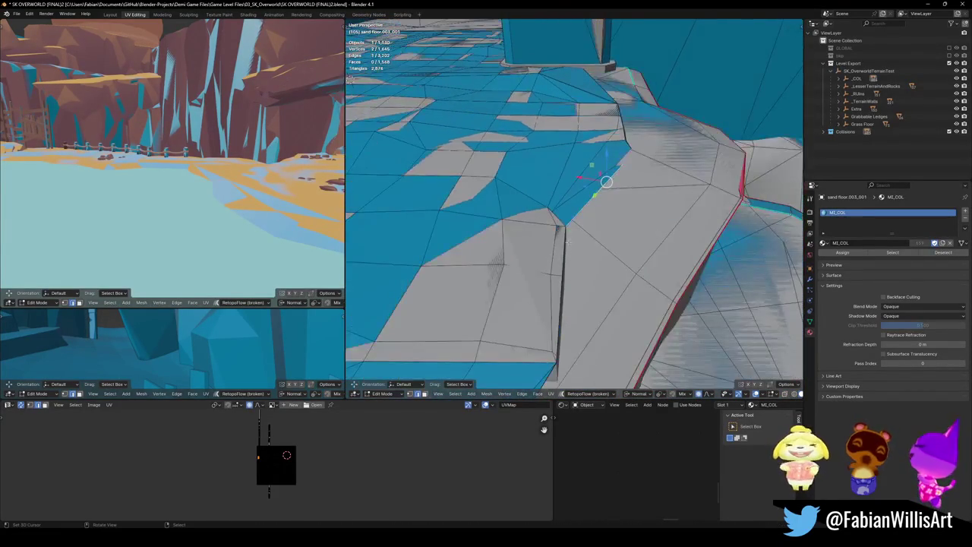
{"action": "middle_click_drag", "start_coordinate": [572, 201], "coordinate": [569, 205]}
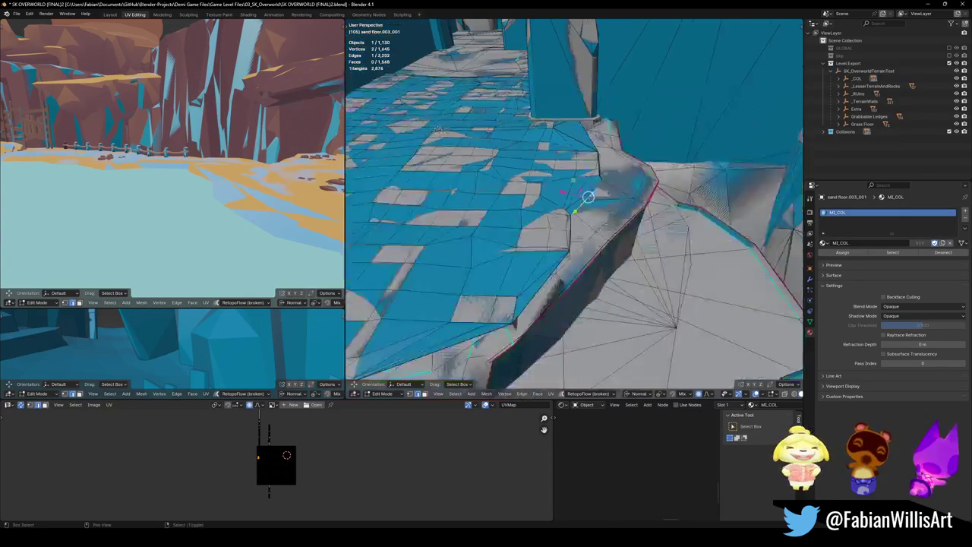